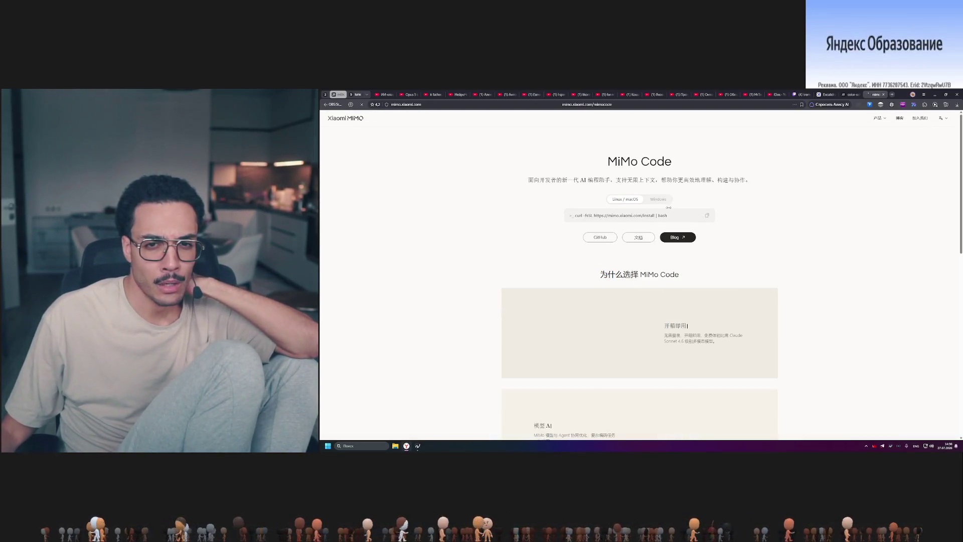
scroll(640, 301, down, 3)
scroll(640, 301, up, 3)
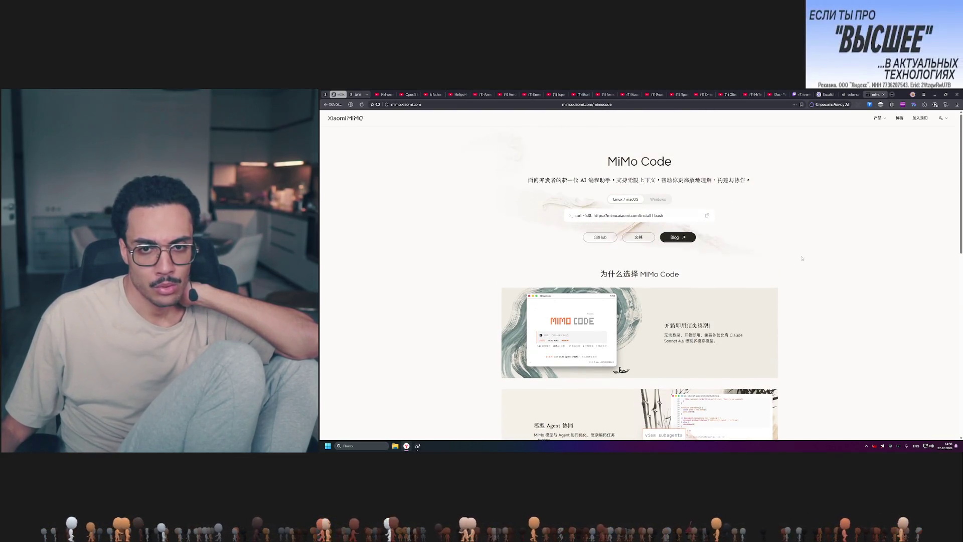
scroll(622, 315, down, 3)
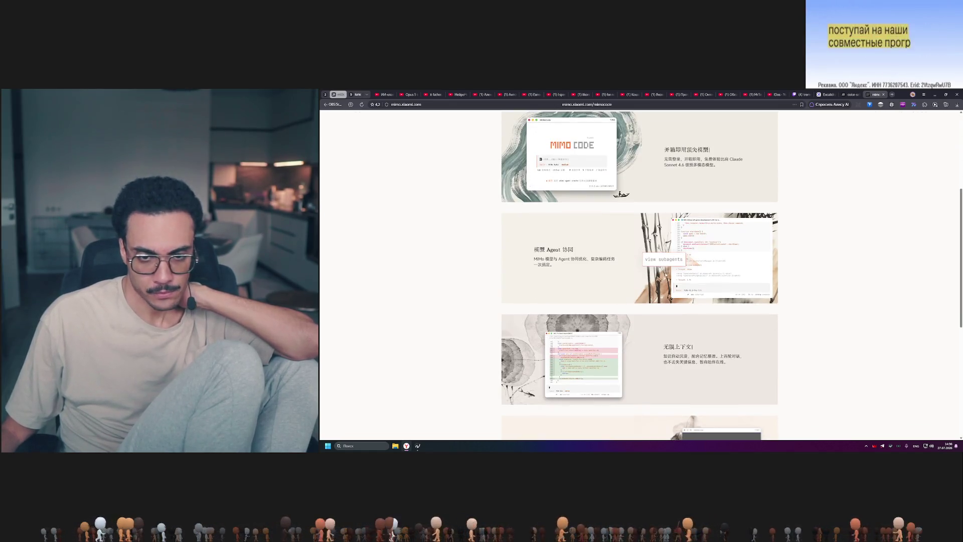
scroll(657, 259, up, 3)
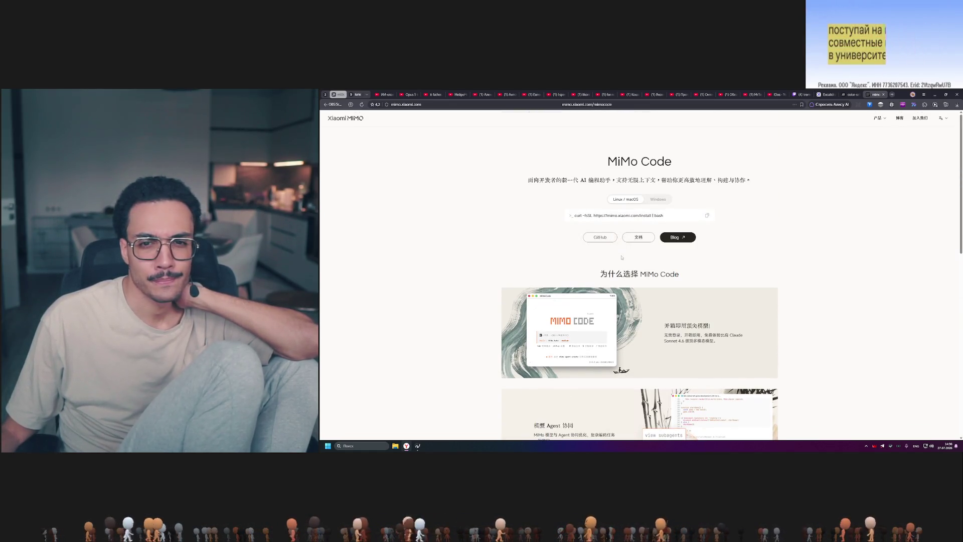
mouse_move(942, 118)
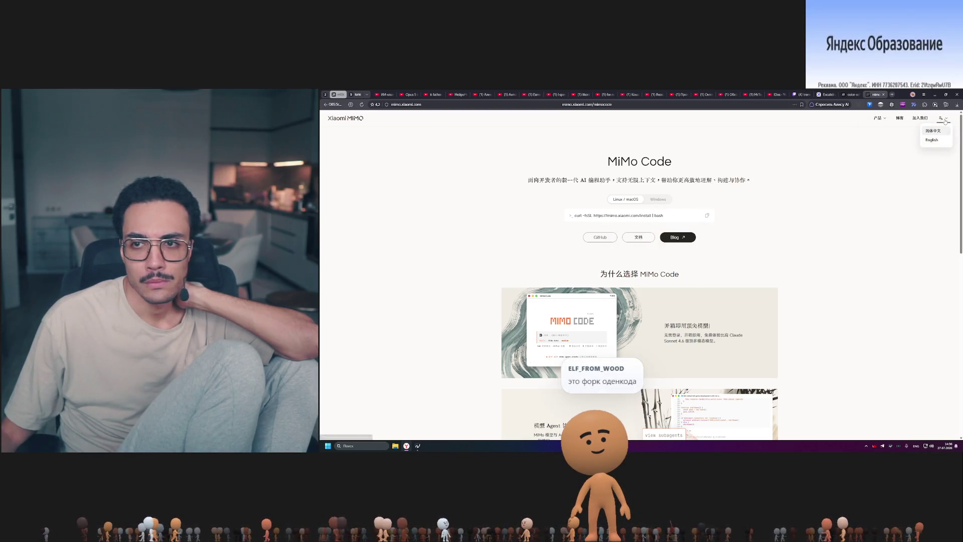
Step: Switch the MiMo Code page language to English
click(938, 142)
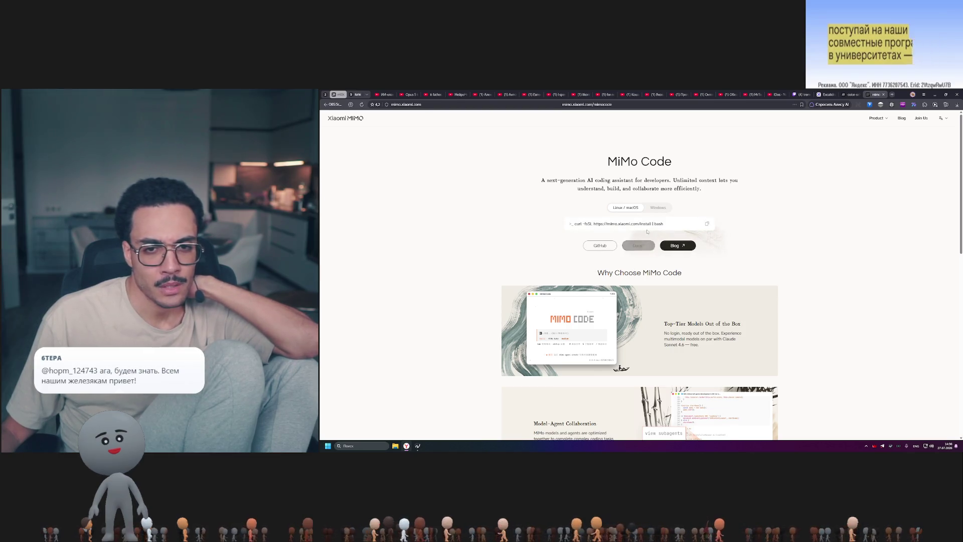
scroll(628, 286, down, 3)
scroll(628, 285, down, 2)
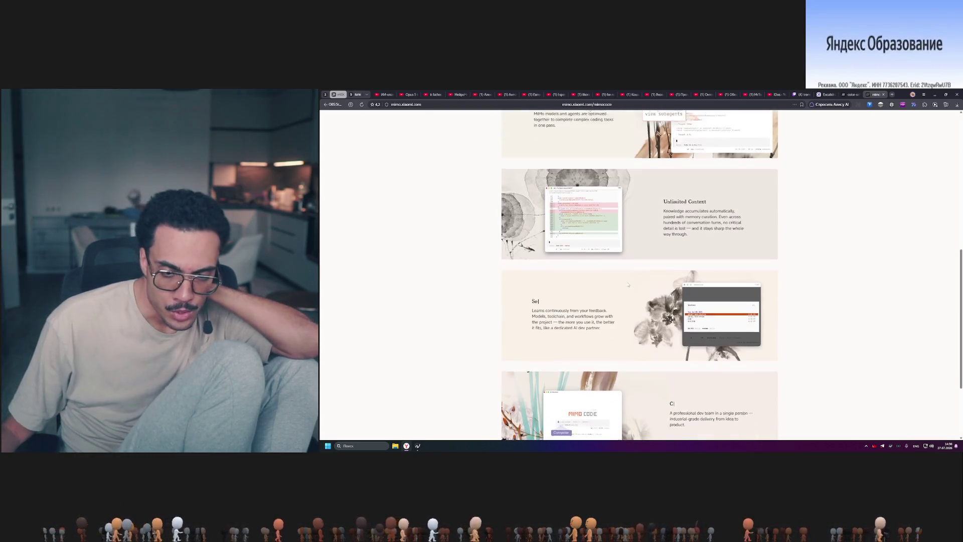
scroll(628, 285, down, 2)
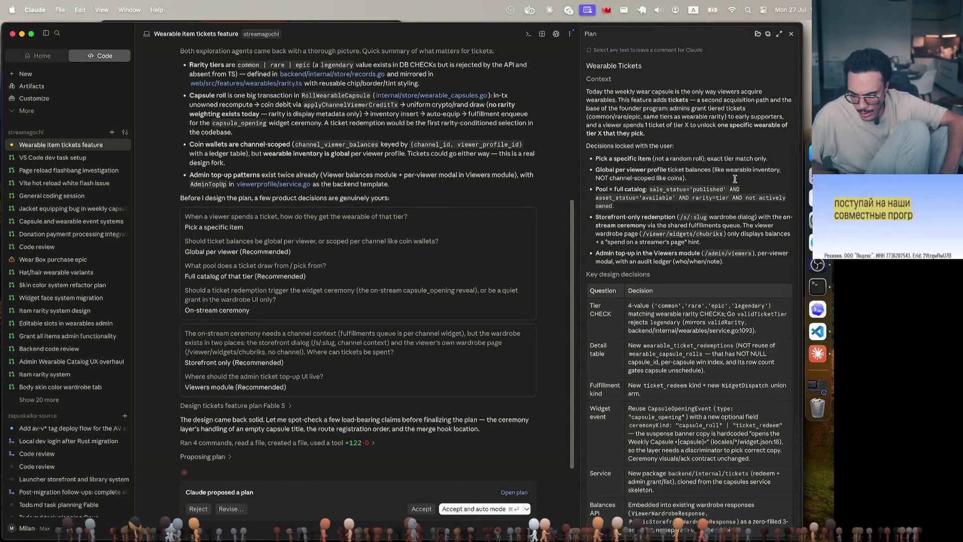
scroll(631, 214, down, 3)
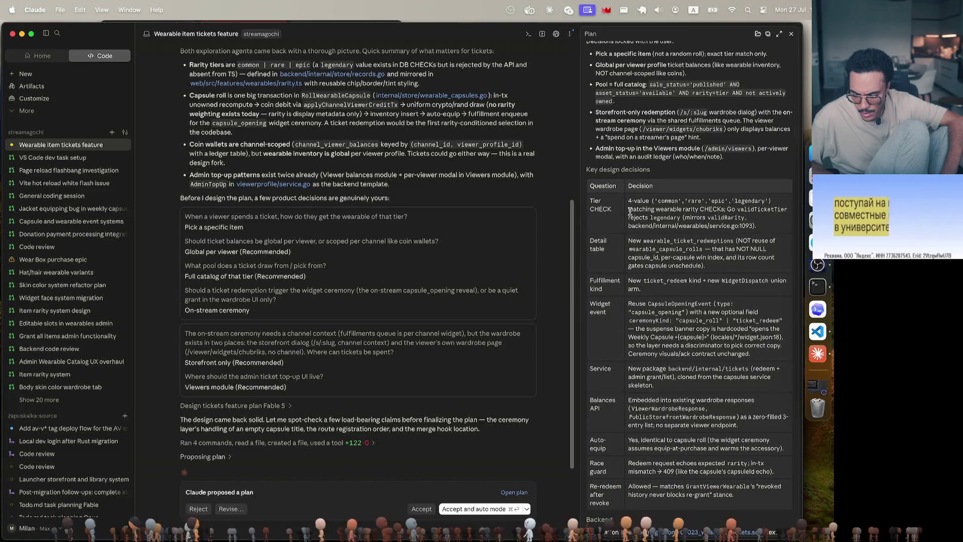
scroll(631, 213, down, 2)
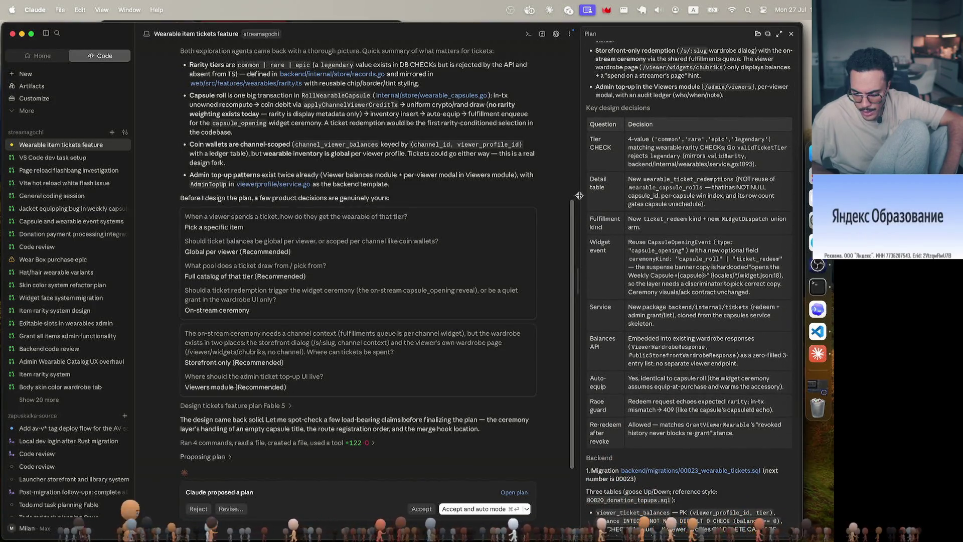
Step: Widen the Wearable Tickets plan pane beside the chat to read its design decisions
drag(580, 196, 476, 198)
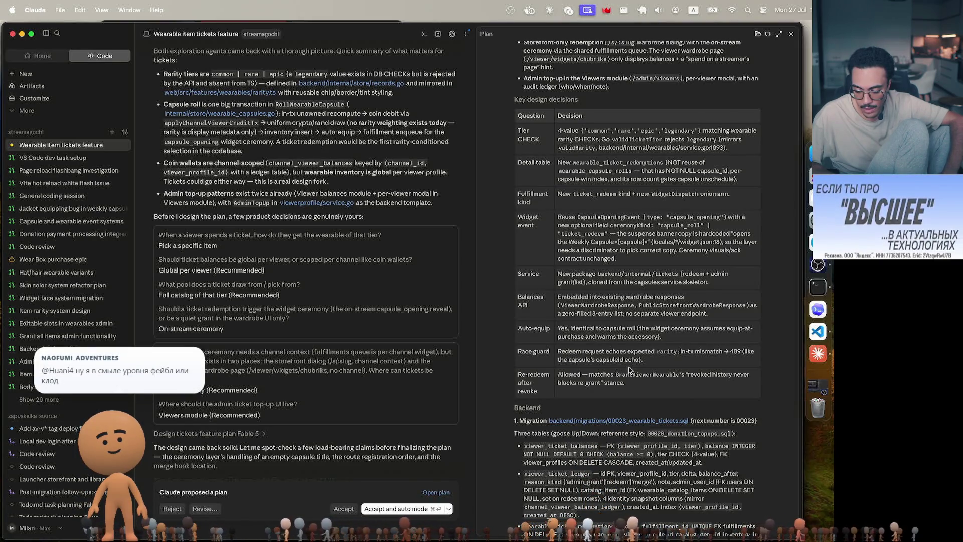
scroll(598, 386, down, 1)
scroll(597, 387, down, 1)
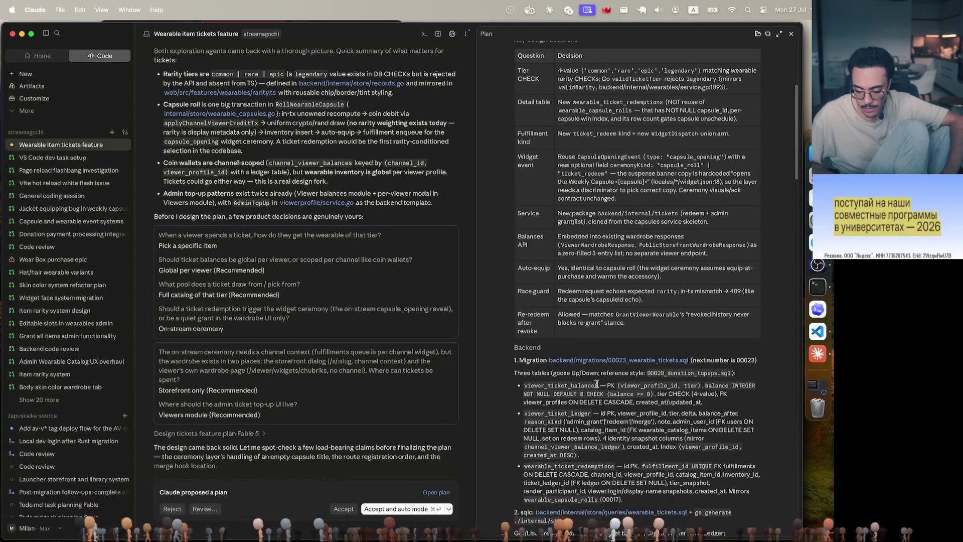
scroll(596, 385, down, 4)
scroll(597, 385, down, 5)
scroll(597, 385, down, 4)
scroll(597, 385, down, 5)
scroll(597, 386, down, 4)
scroll(597, 386, down, 4)
scroll(596, 386, down, 3)
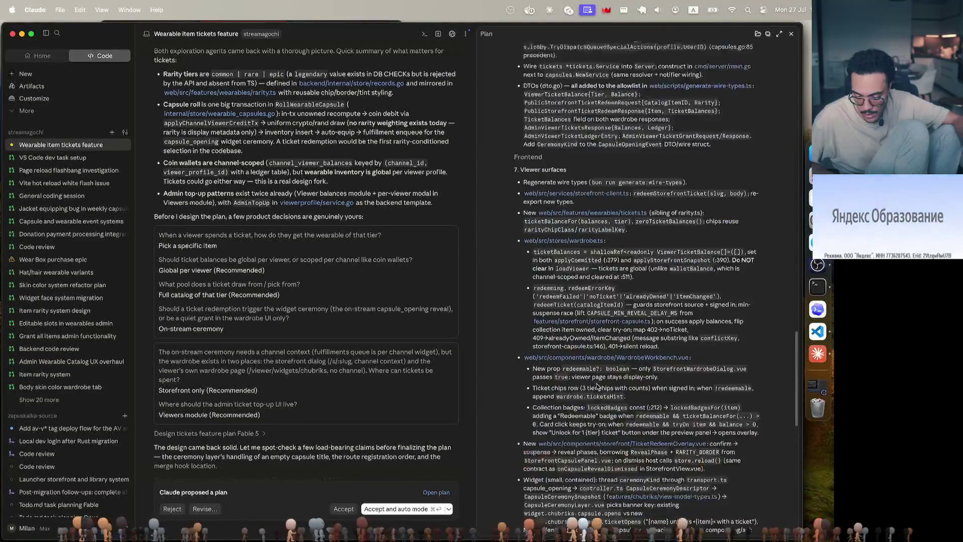
scroll(597, 385, down, 4)
scroll(598, 385, down, 3)
scroll(597, 384, down, 6)
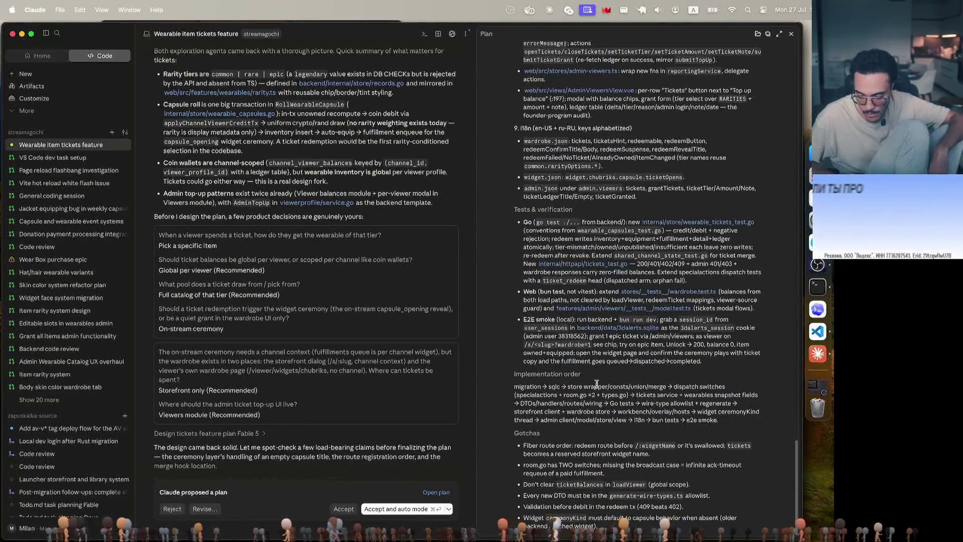
scroll(597, 384, down, 4)
scroll(597, 385, up, 3)
scroll(597, 384, up, 3)
scroll(597, 385, up, 3)
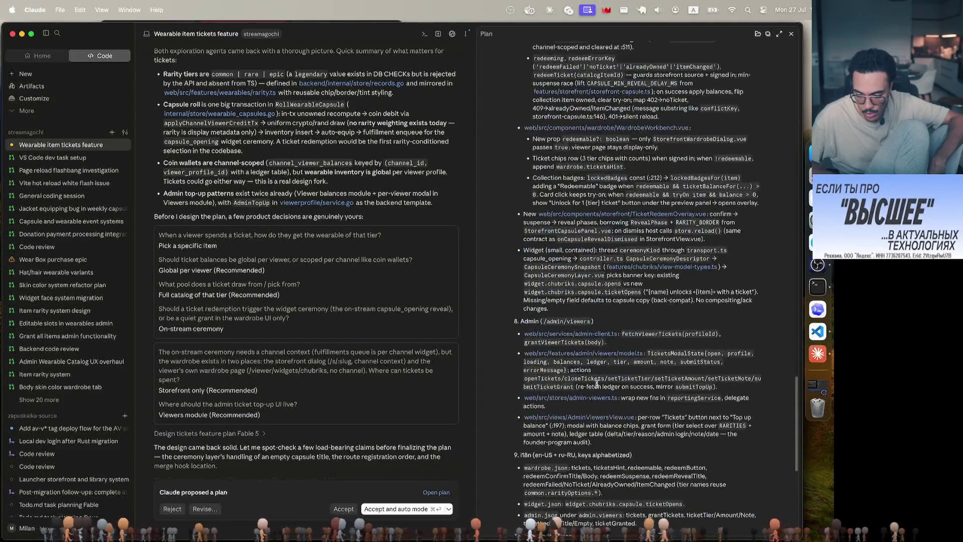
scroll(597, 385, up, 4)
scroll(597, 384, up, 3)
scroll(597, 385, up, 2)
scroll(598, 385, up, 3)
scroll(597, 384, up, 3)
scroll(597, 385, up, 3)
scroll(597, 385, up, 3)
scroll(597, 385, up, 3)
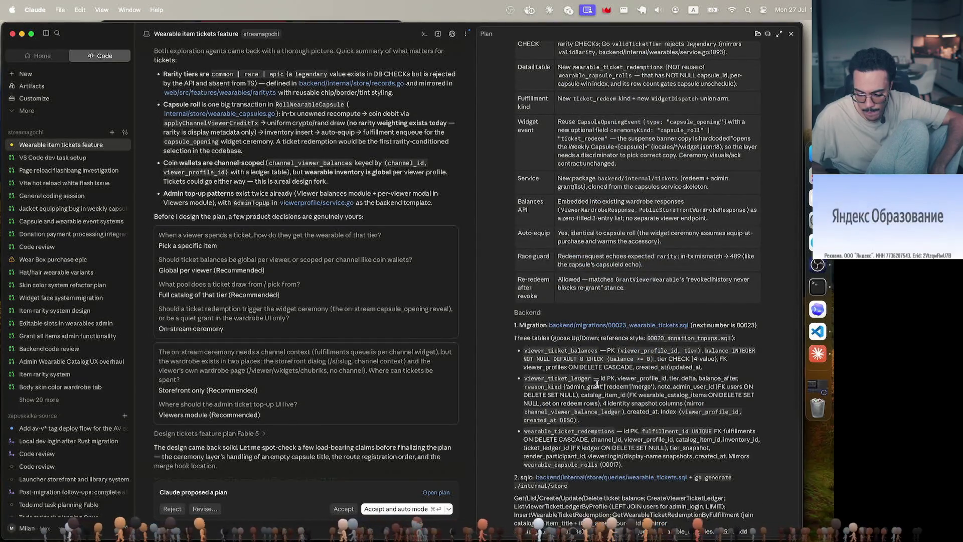
Step: Accept the proposed Design tickets feature plan in auto mode
click(392, 510)
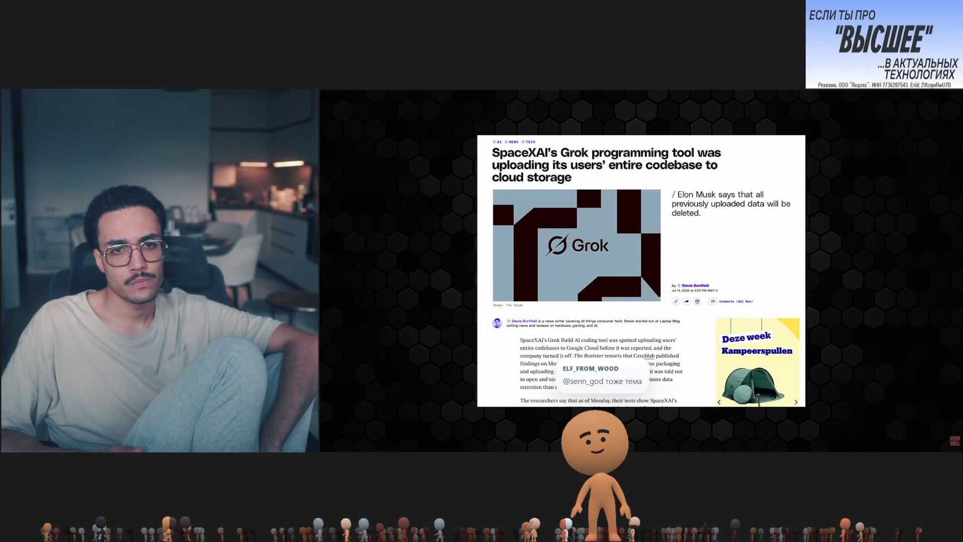
Step: Pause the video on the presenter after the Grok codebase-upload segment
click(553, 266)
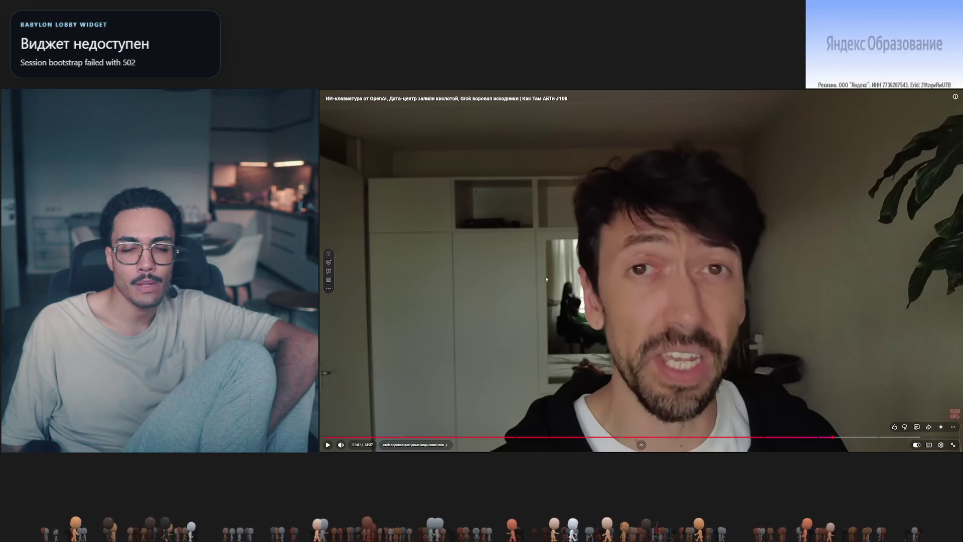
Step: Resume the Russian IT-news video and let it play to the КАК АЙТИ ТАМ title card
click(612, 293)
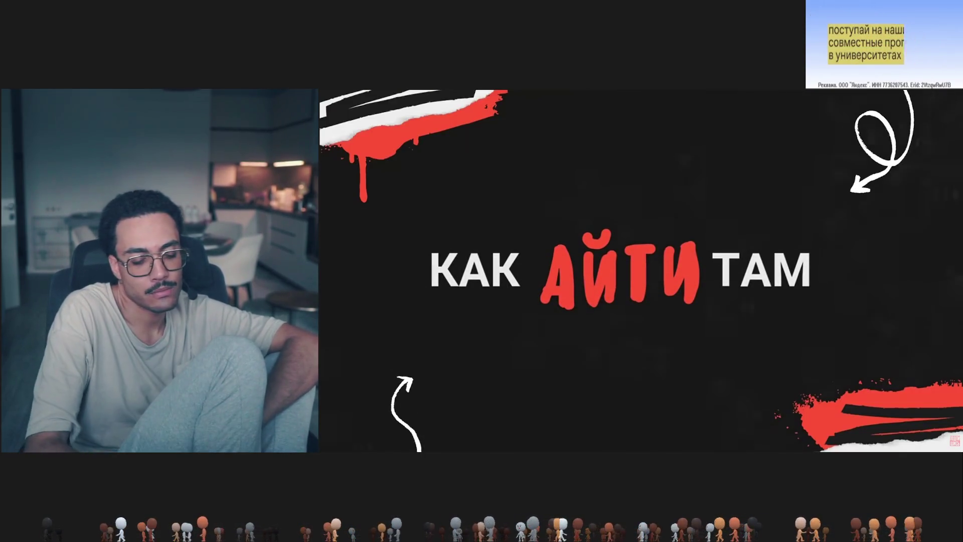
Step: Pause the video at the title card, then resume playback to the presenter
click(611, 292)
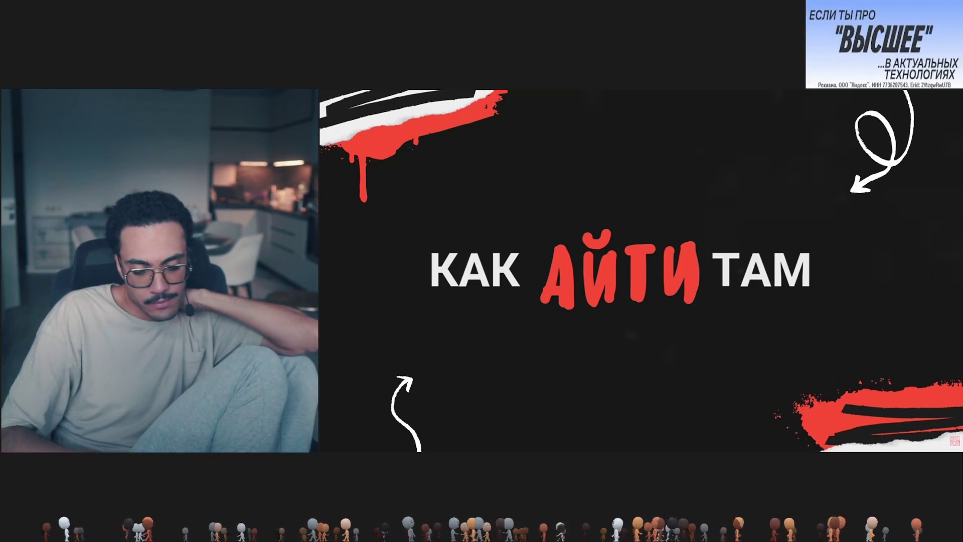
click(611, 292)
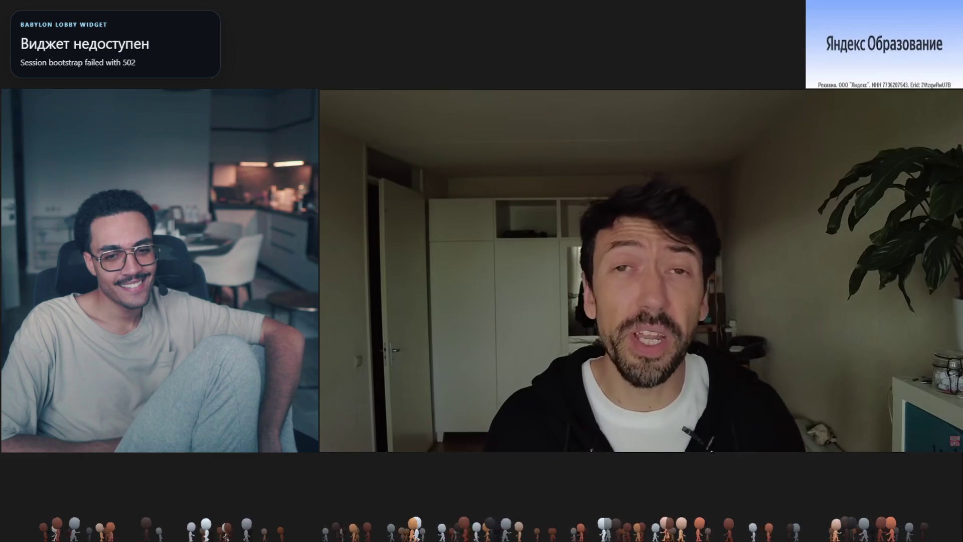
Step: Pause and resume the episode, letting it run to its end screen
click(612, 295)
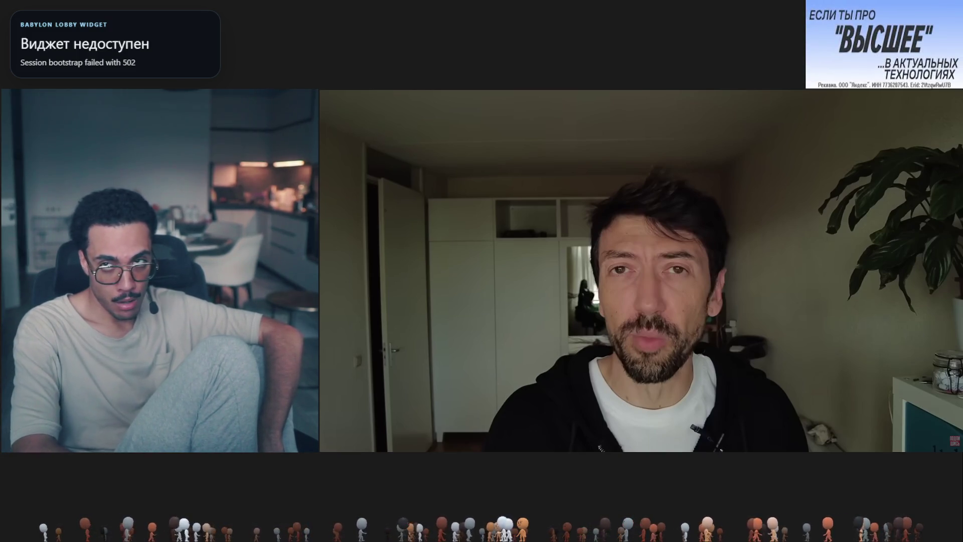
click(613, 293)
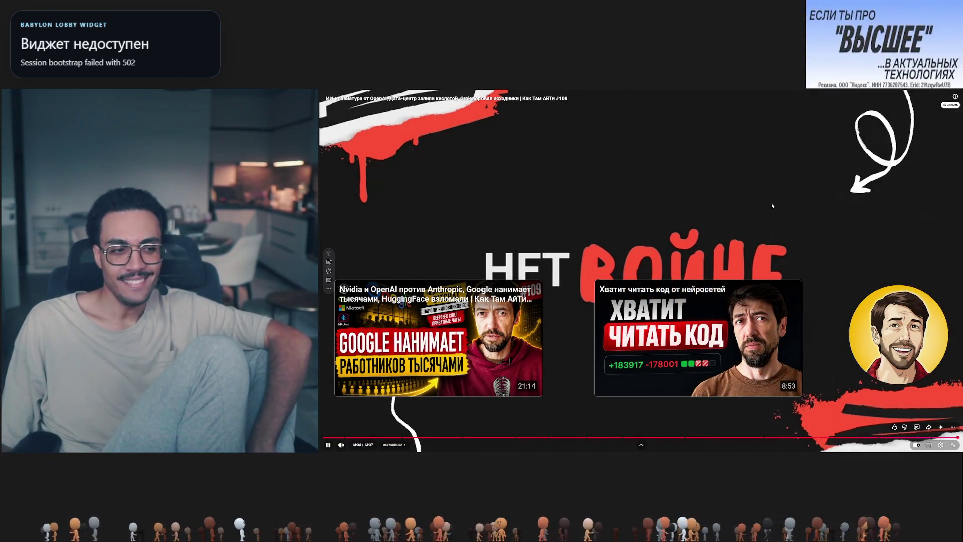
Step: Pause the episode at its end screen and leave fullscreen to show the watch page
click(773, 200)
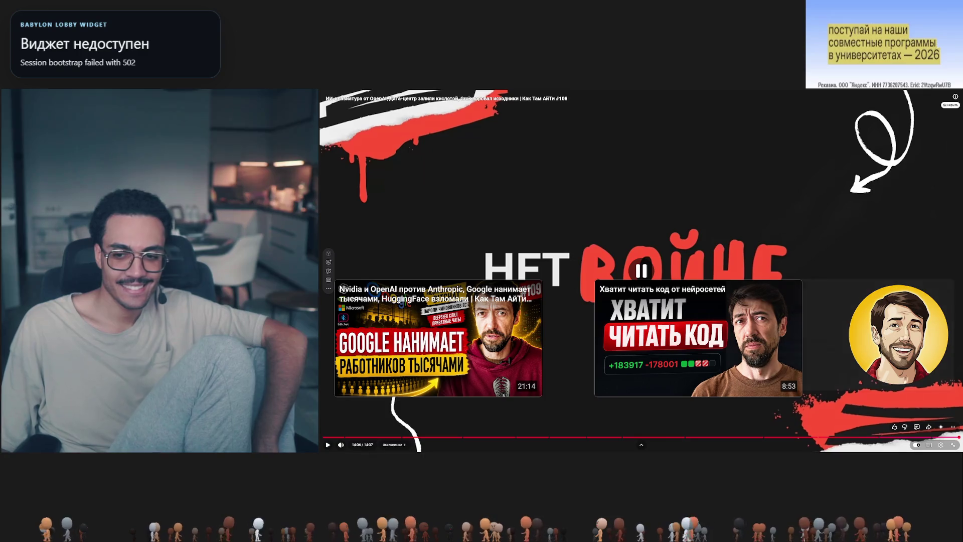
click(951, 445)
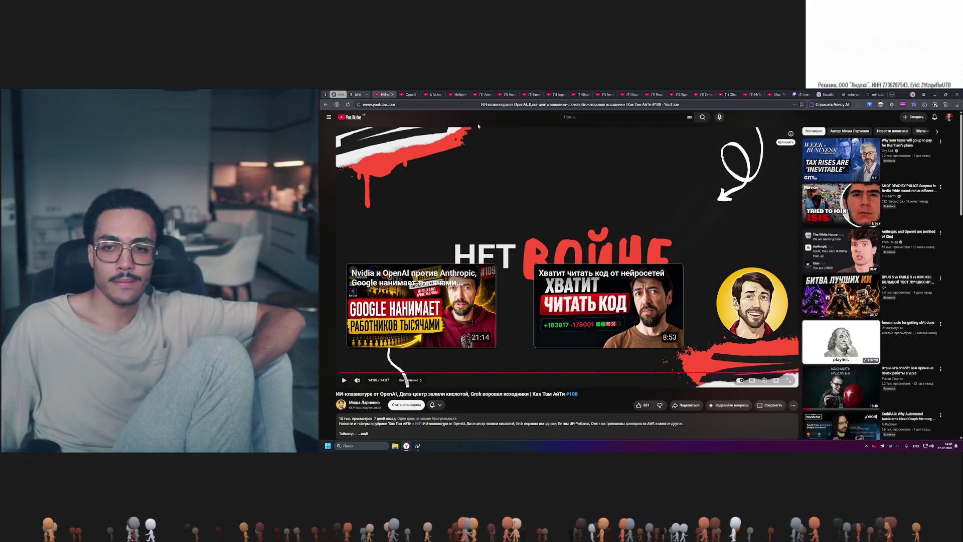
scroll(481, 127, down, 5)
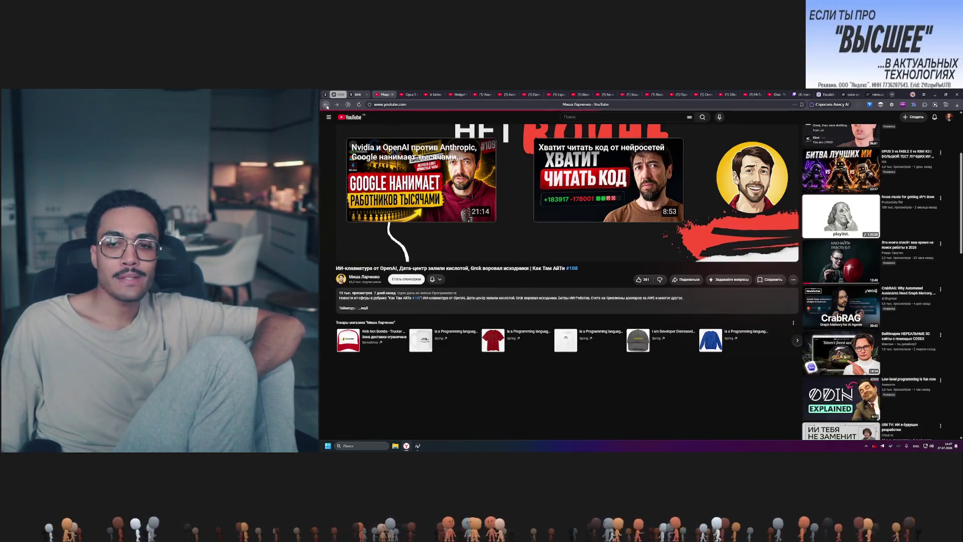
Step: Return from the watched video to the creator's channel Videos list
click(326, 105)
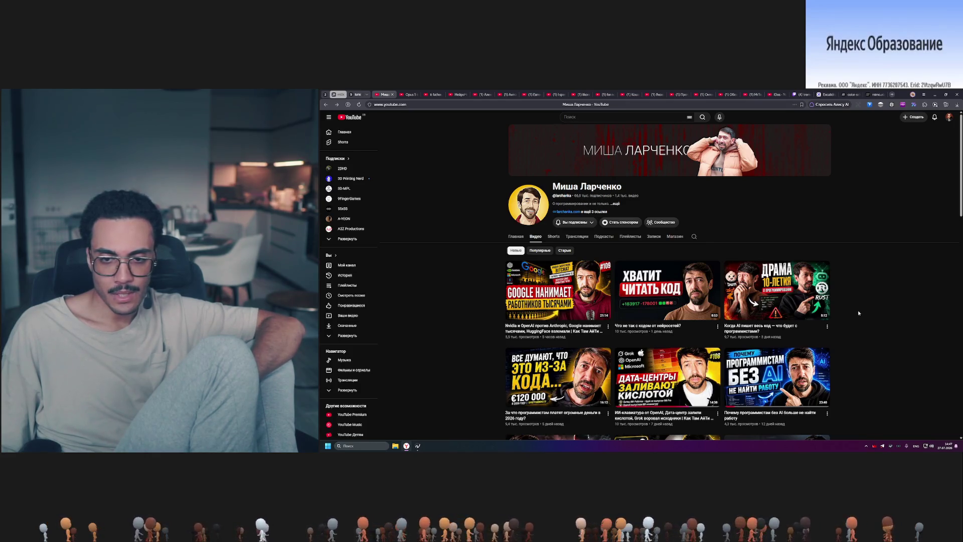
Step: Start 'Когда AI пишет весь код' in fullscreen and replay it from the beginning
click(761, 294)
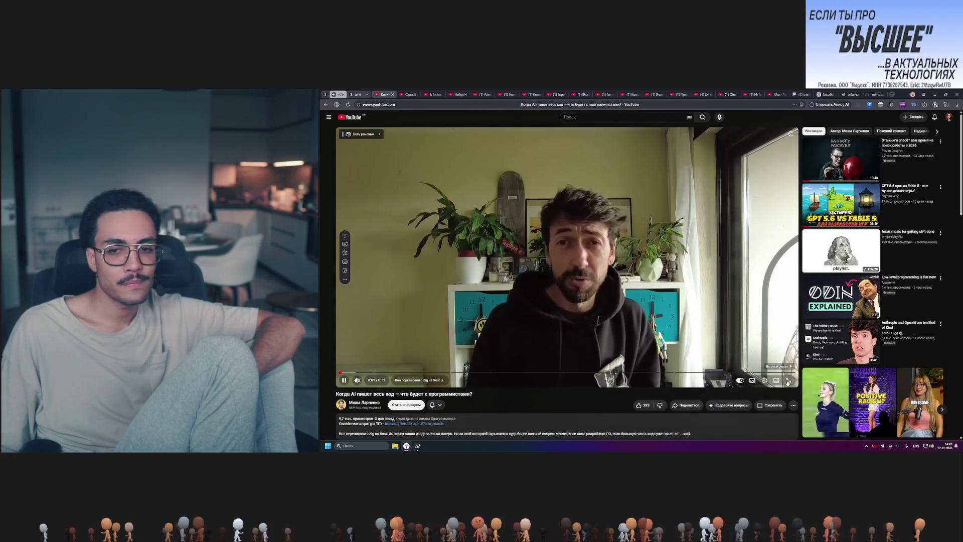
click(788, 381)
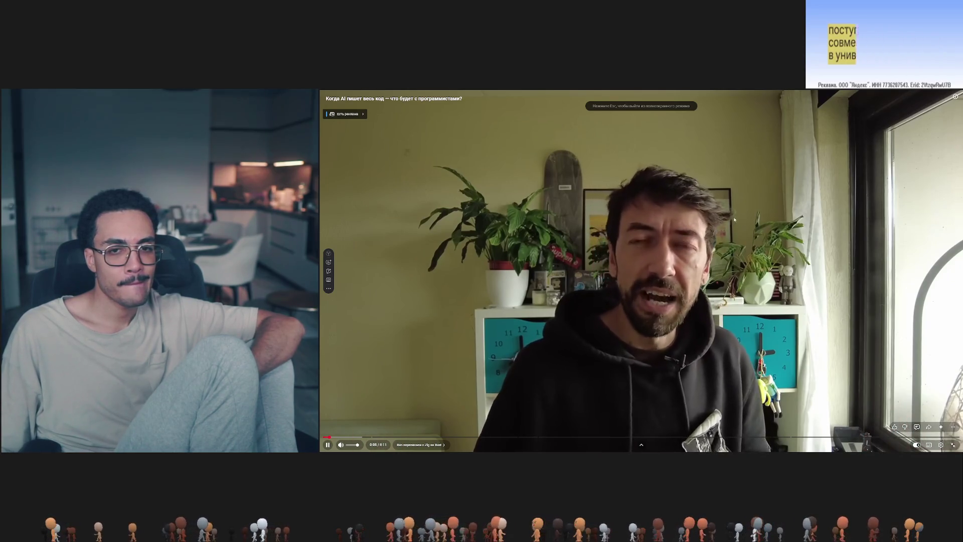
key(space)
click(354, 437)
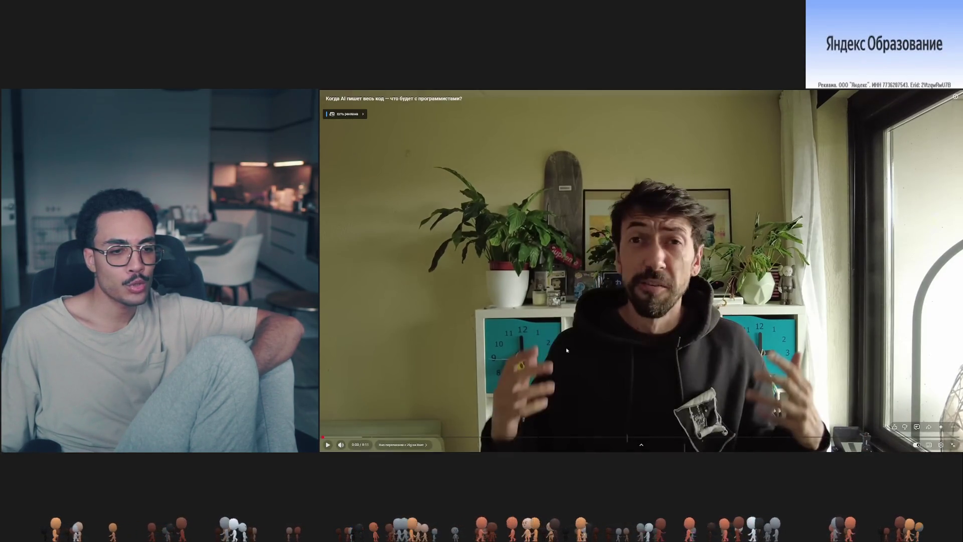
click(692, 300)
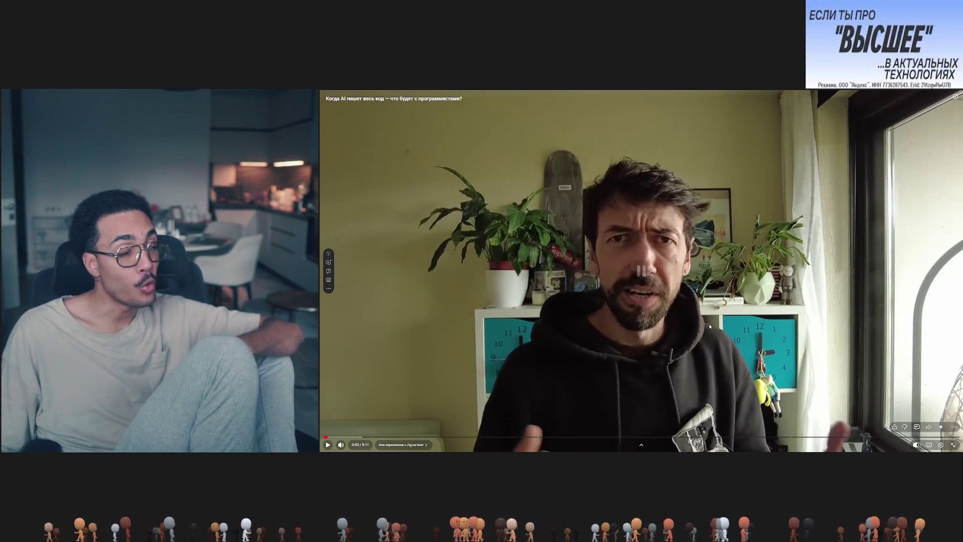
click(666, 307)
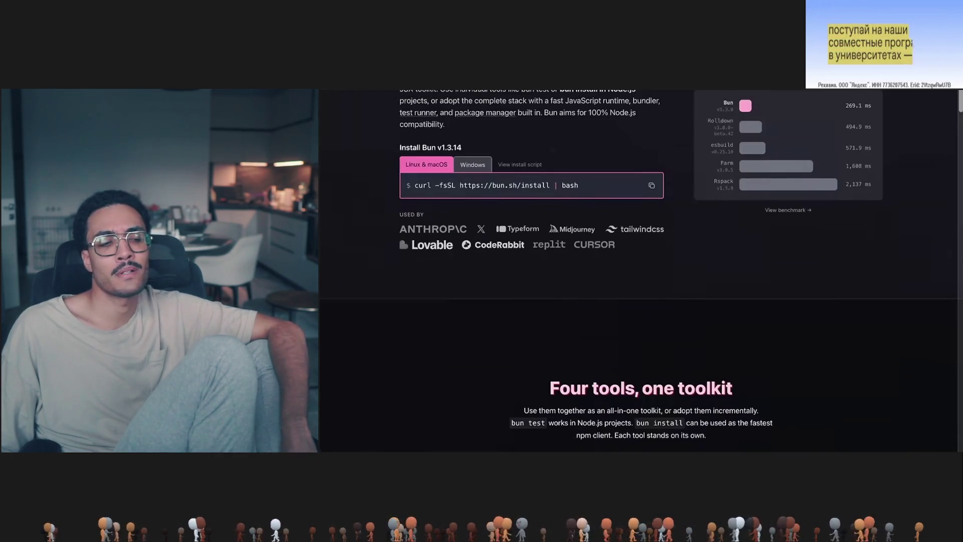
Step: Resume playback of the fullscreen video about AI writing all the code
click(695, 298)
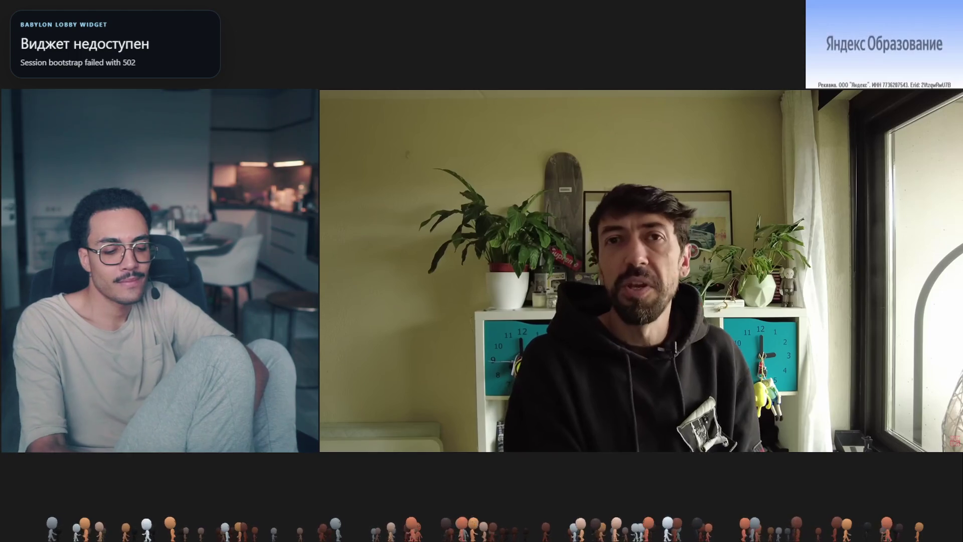
click(694, 296)
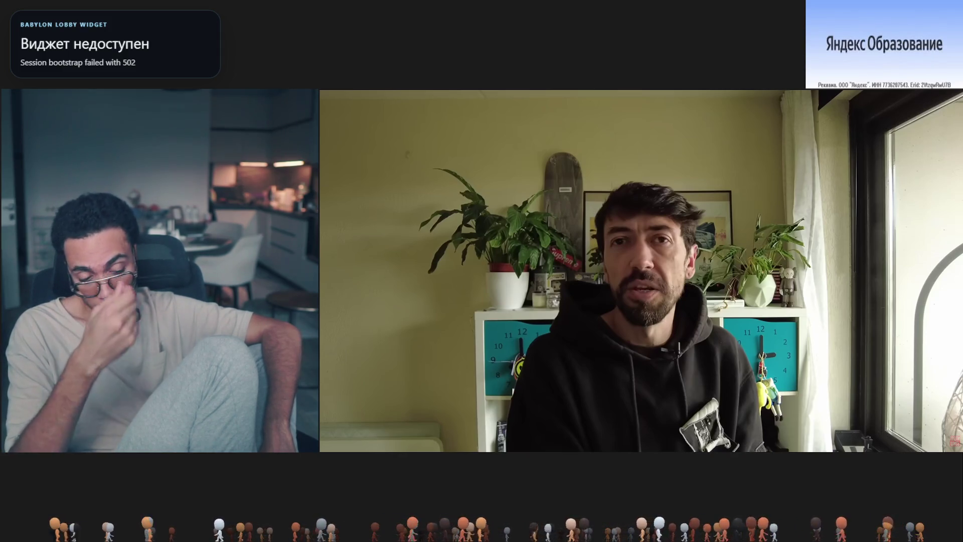
click(694, 297)
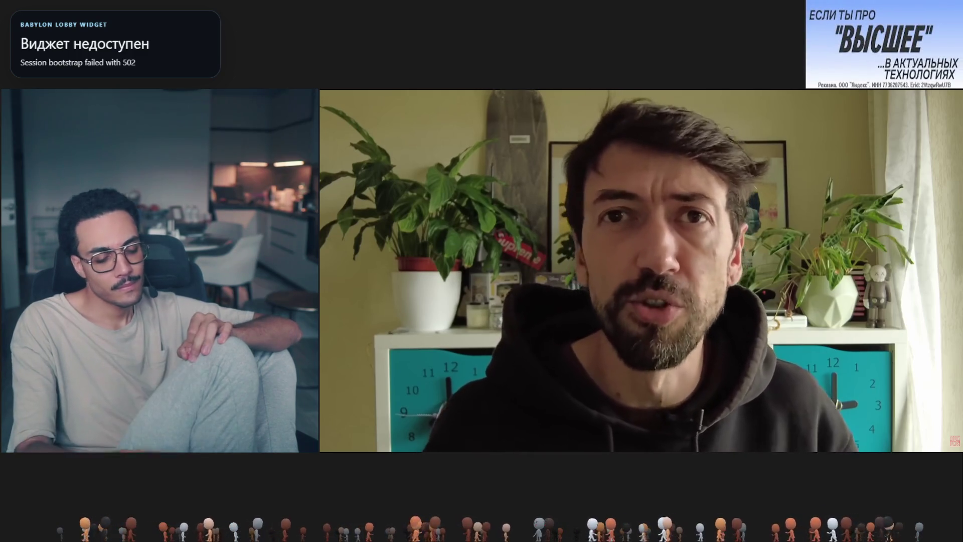
click(694, 298)
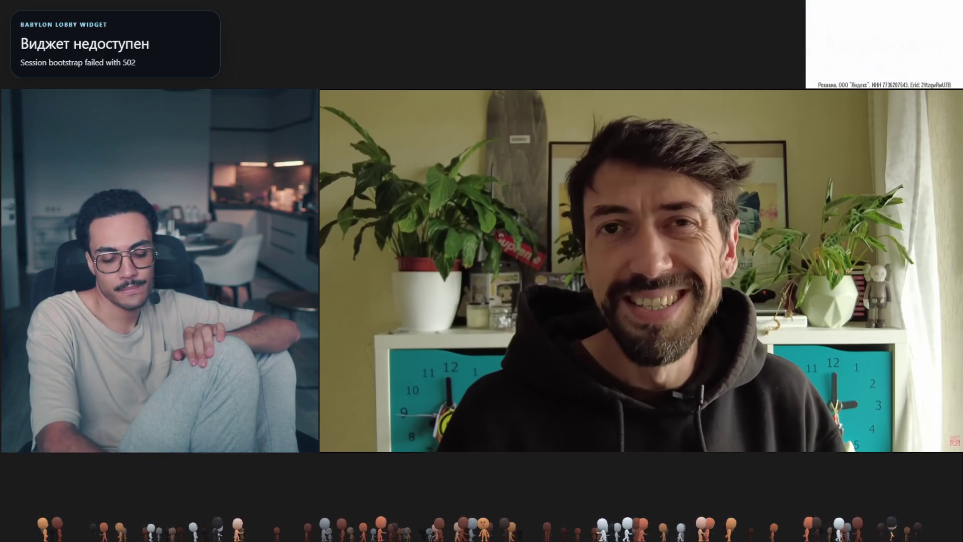
click(695, 298)
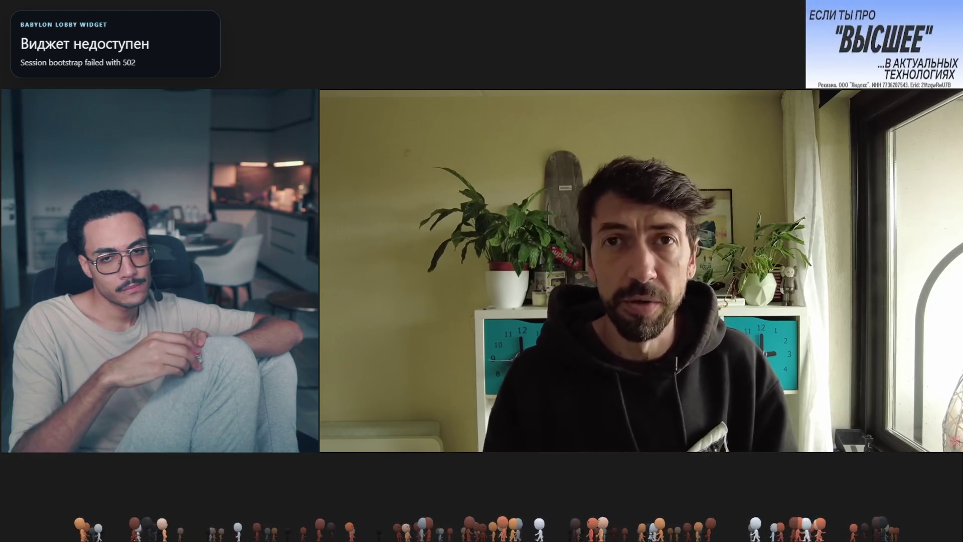
mouse_move(607, 409)
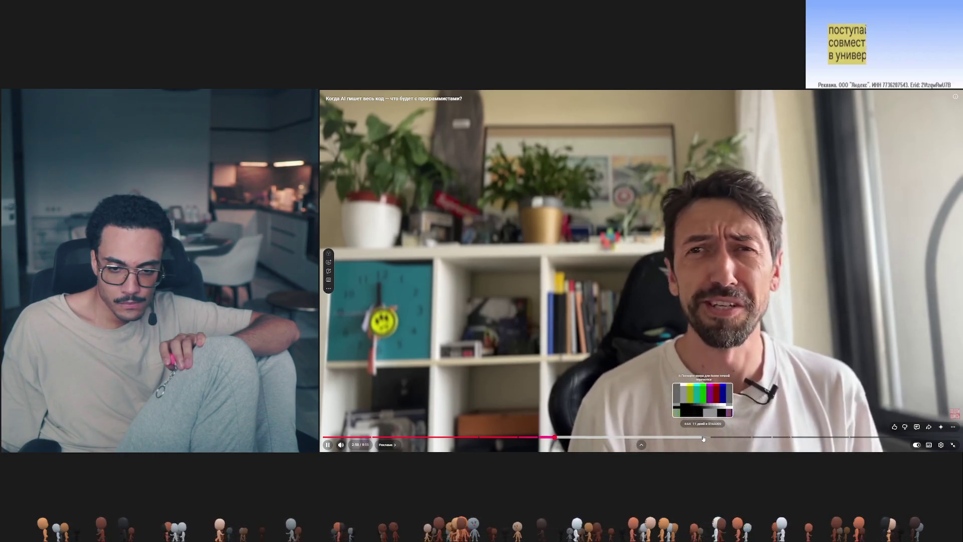
Step: Skip ahead in the Russian video, let it play, then pause it around 7:42
click(703, 438)
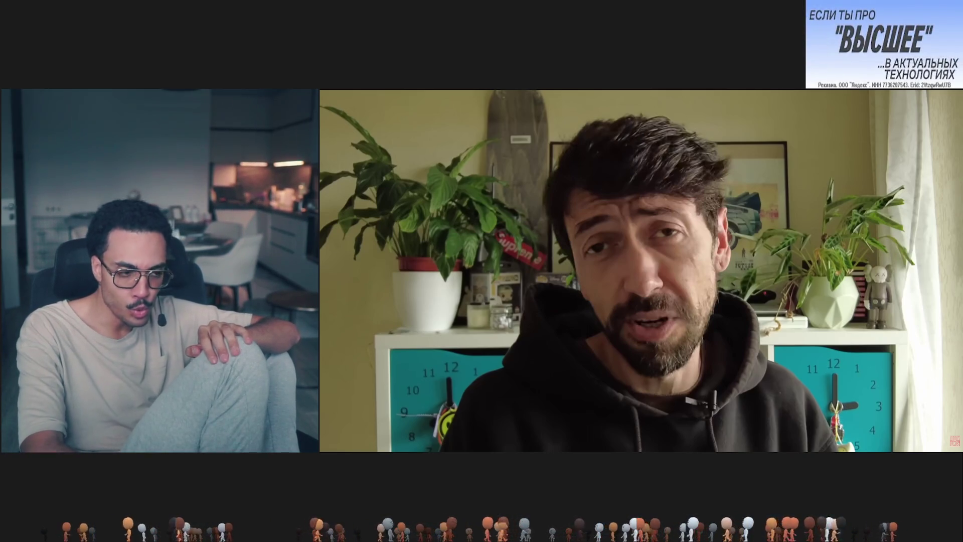
click(712, 366)
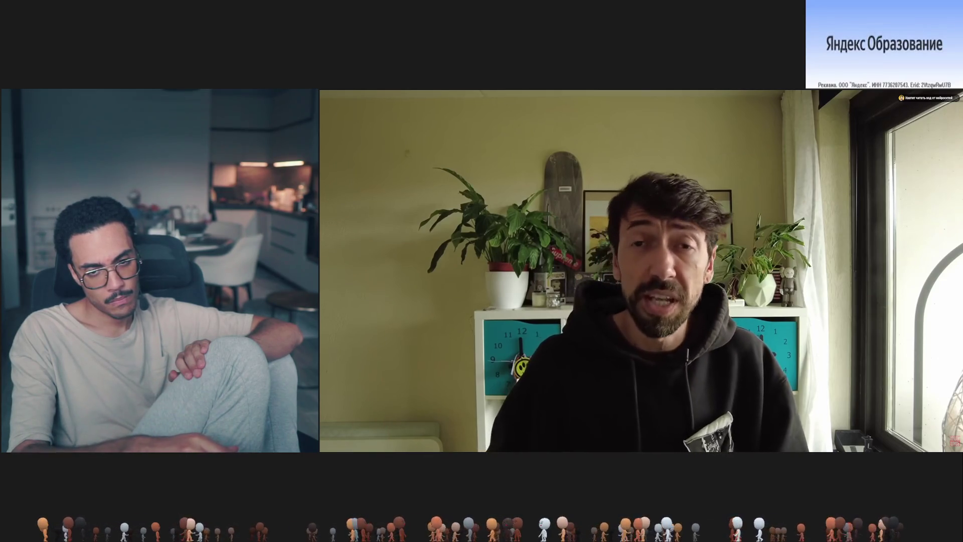
click(711, 366)
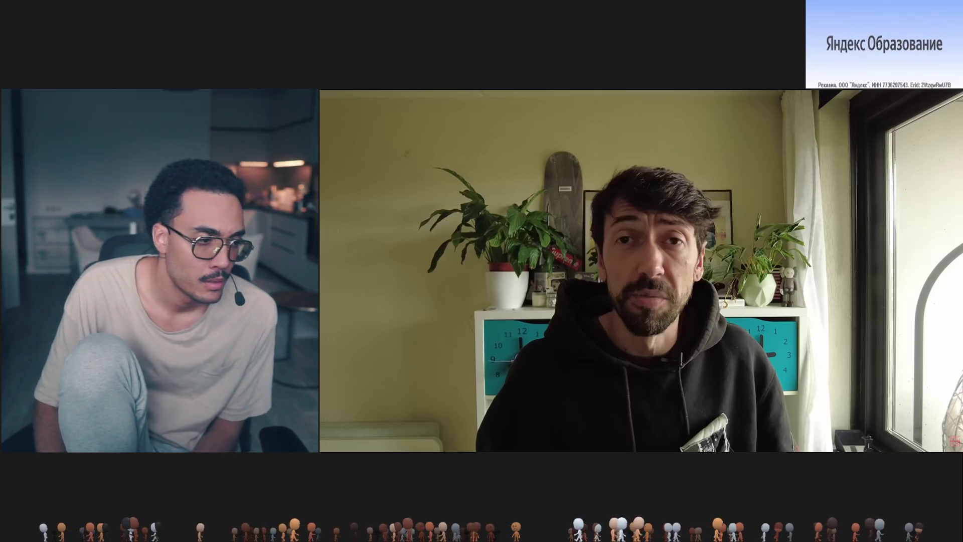
Step: Resume the paused fullscreen video showing the host speaking
click(611, 280)
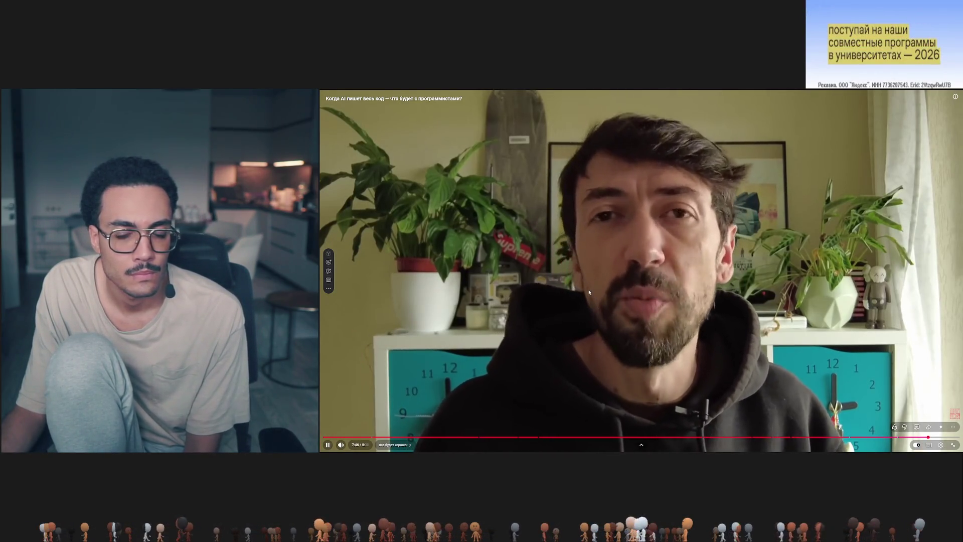
Step: Pause and resume the video through its final seconds, then leave fullscreen at its end
click(617, 332)
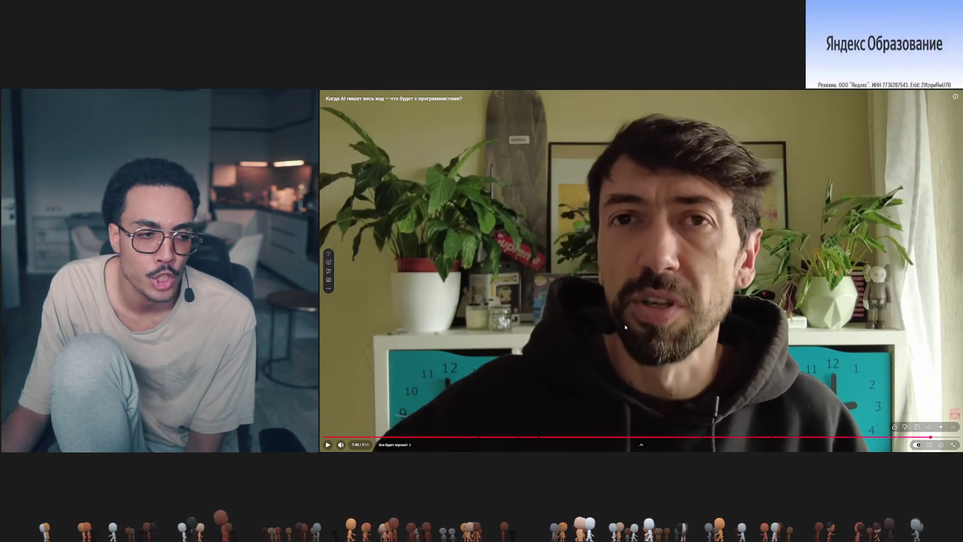
click(669, 322)
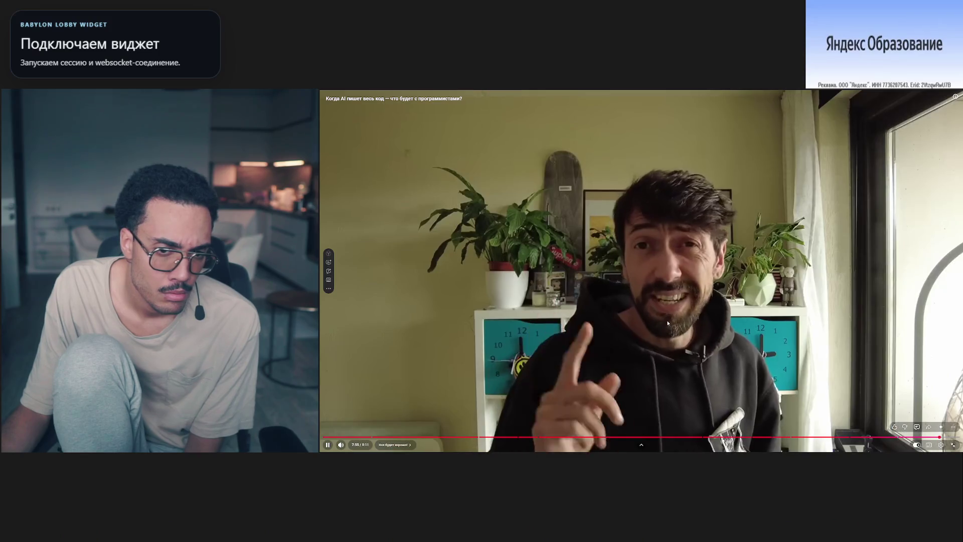
click(668, 323)
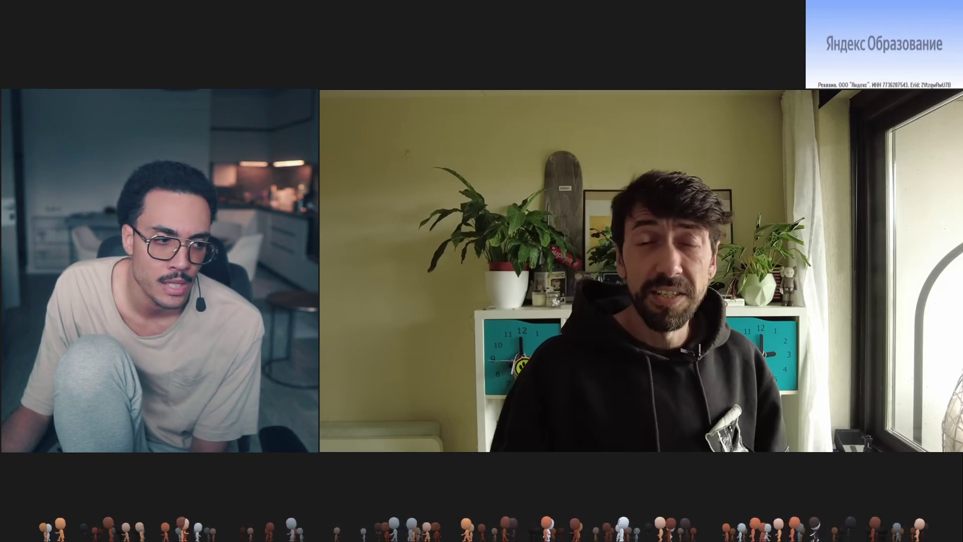
click(667, 323)
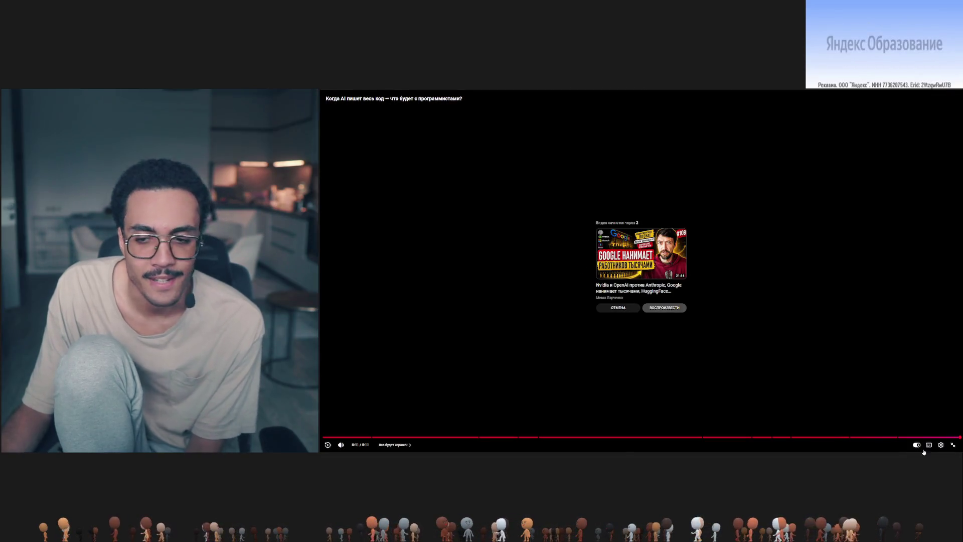
click(953, 445)
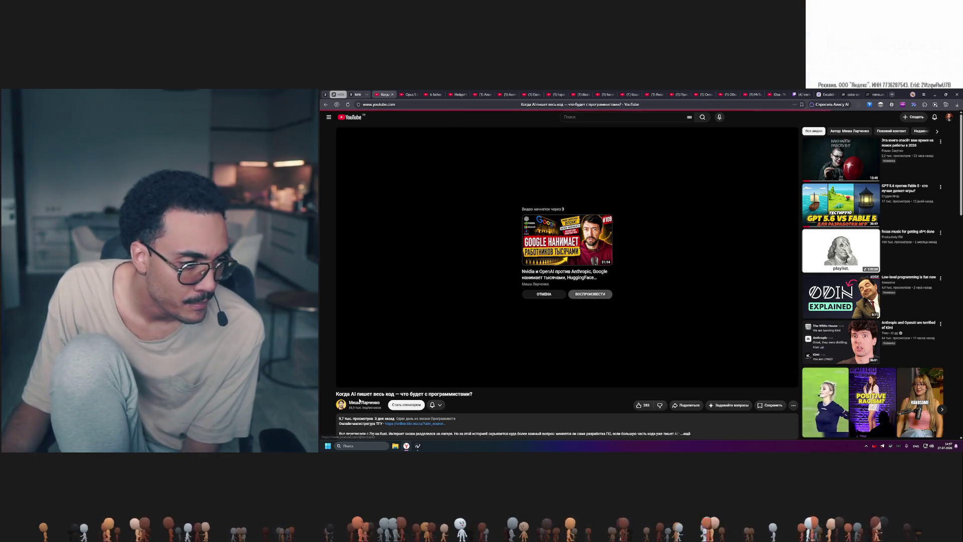
Step: Go to the Миша Ларченко channel and list all its uploaded videos
click(360, 403)
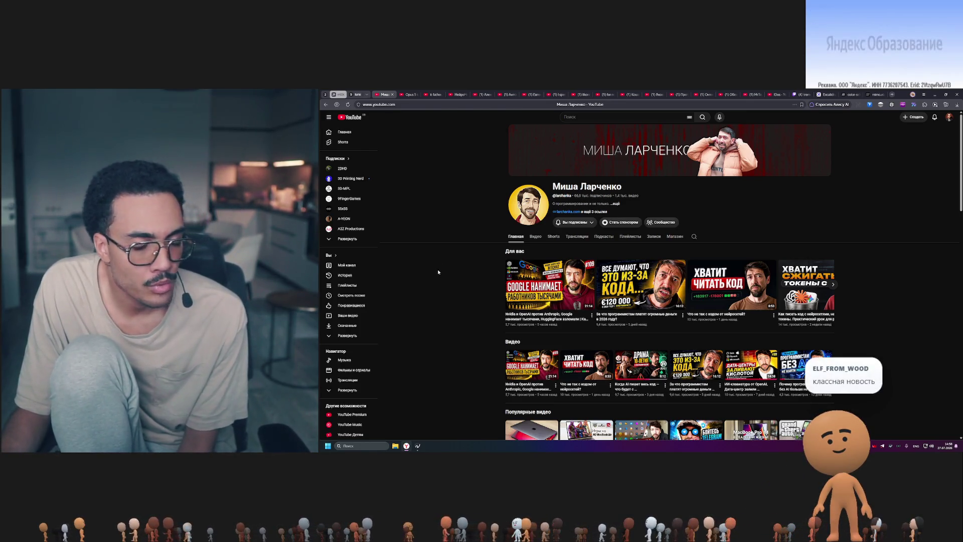
click(535, 236)
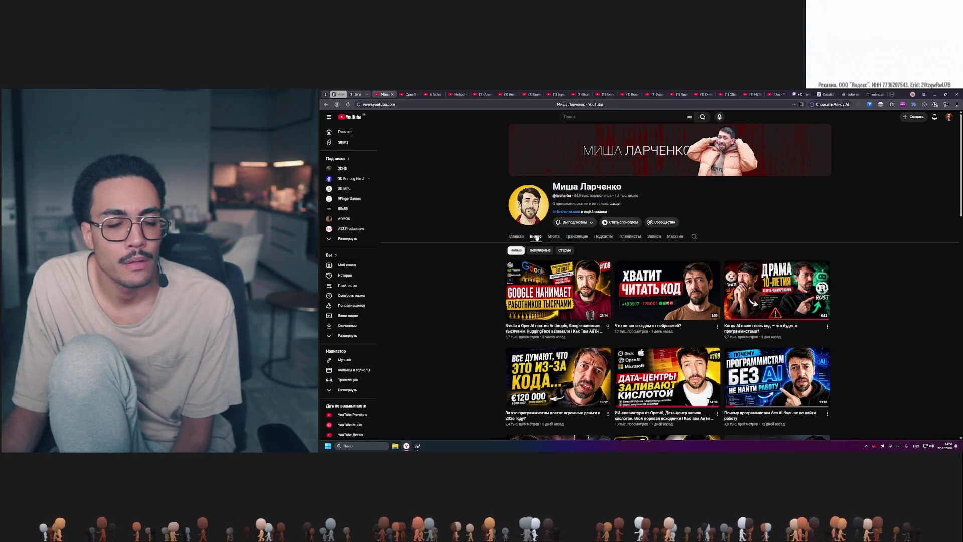
mouse_move(667, 290)
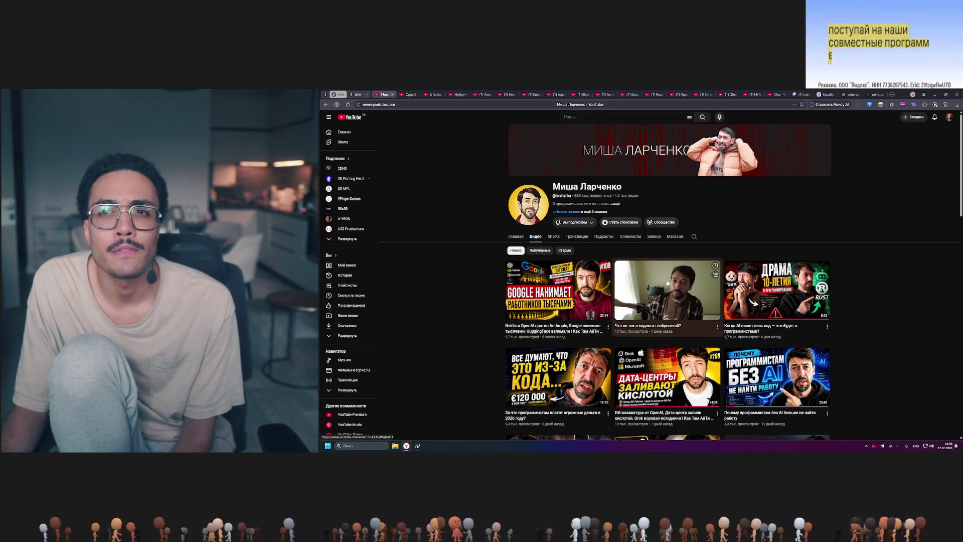
Step: Select the «Что не так с кодом от нейросетей?» thumbnail in the channel's video grid
click(776, 289)
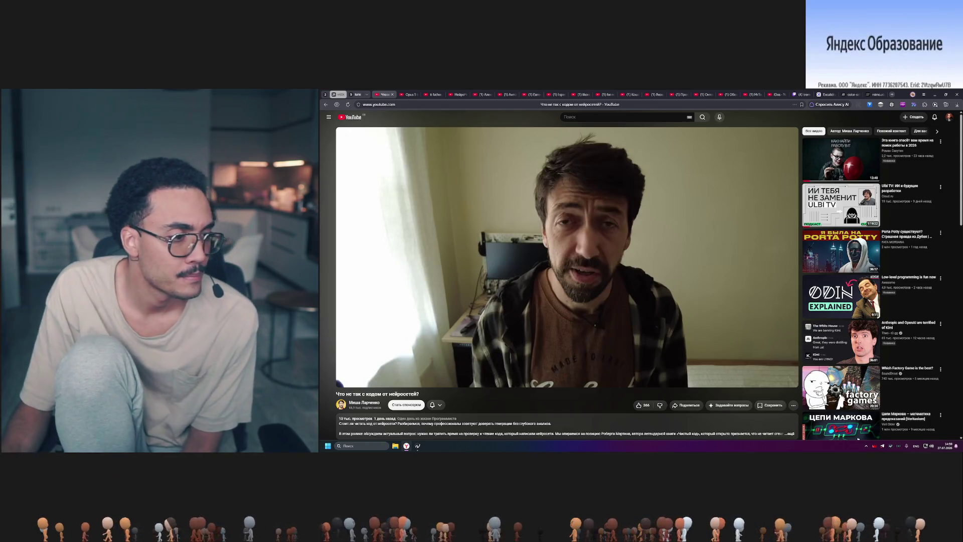
Step: Go back to 'You're reading way too much code', pause it near the start, then switch to MDN's color-scheme page
key(alt+Left)
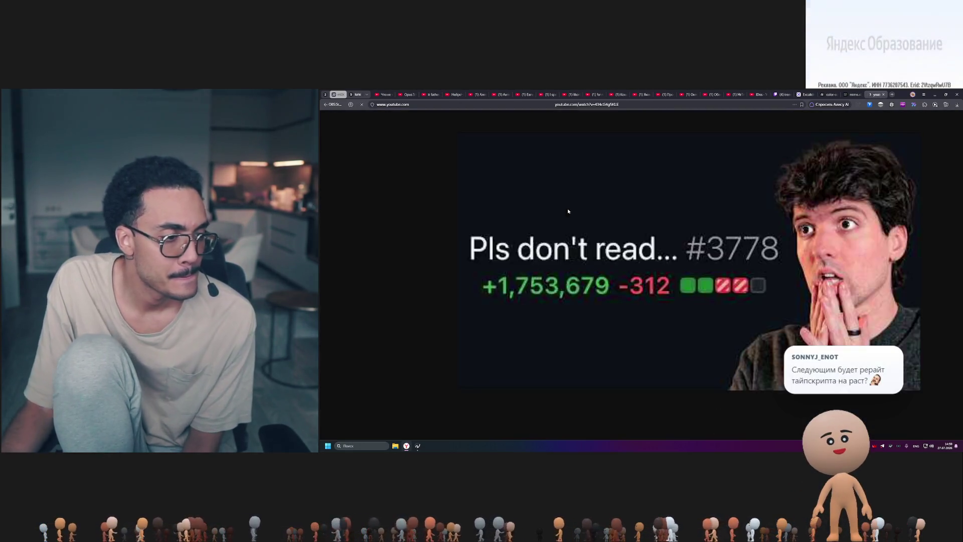
click(638, 205)
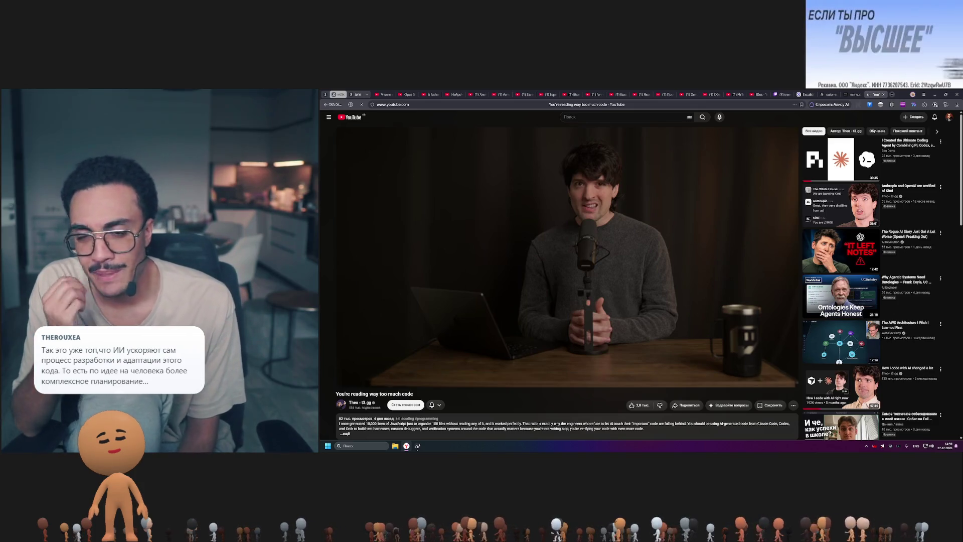
click(809, 94)
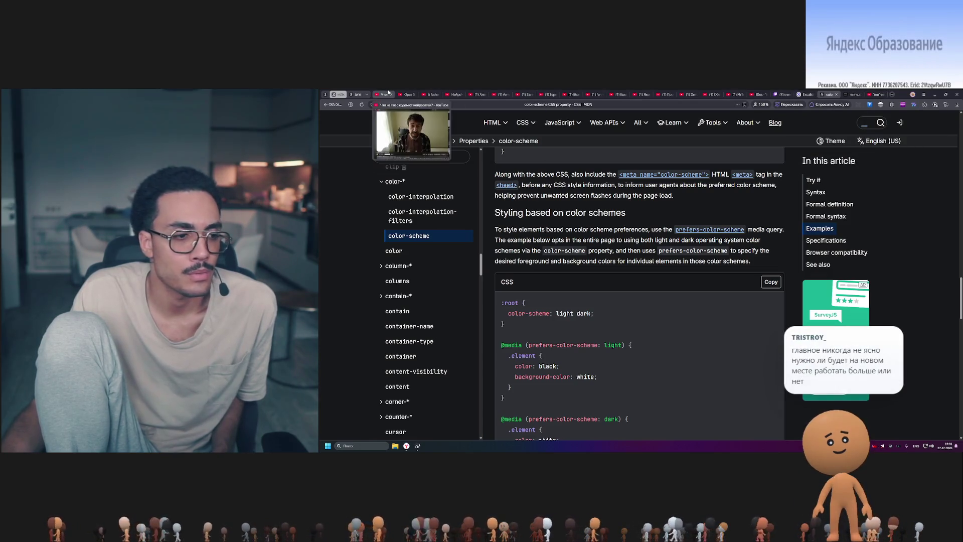
Step: Return to the «Что не так с кодом от нейросетей?» tab and put its player in fullscreen
click(386, 94)
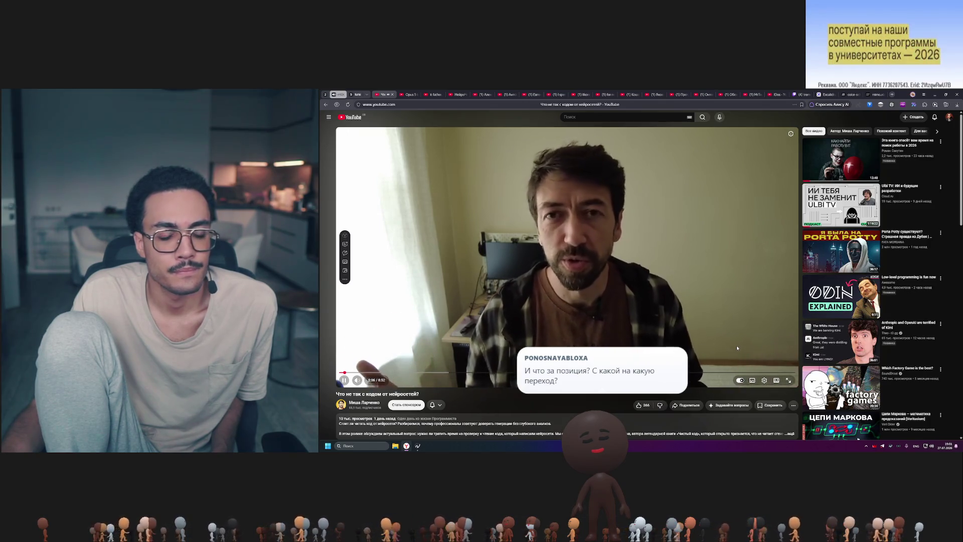
double_click(702, 294)
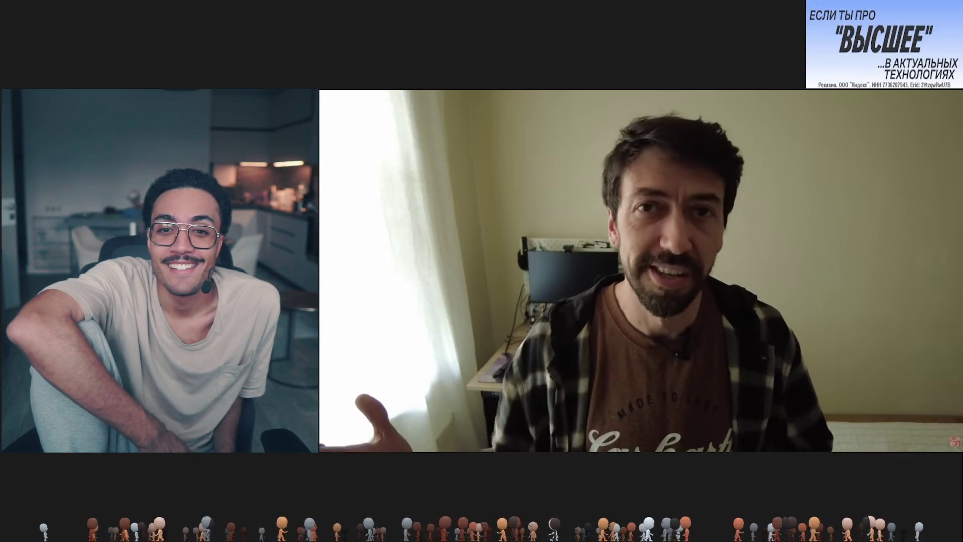
click(702, 293)
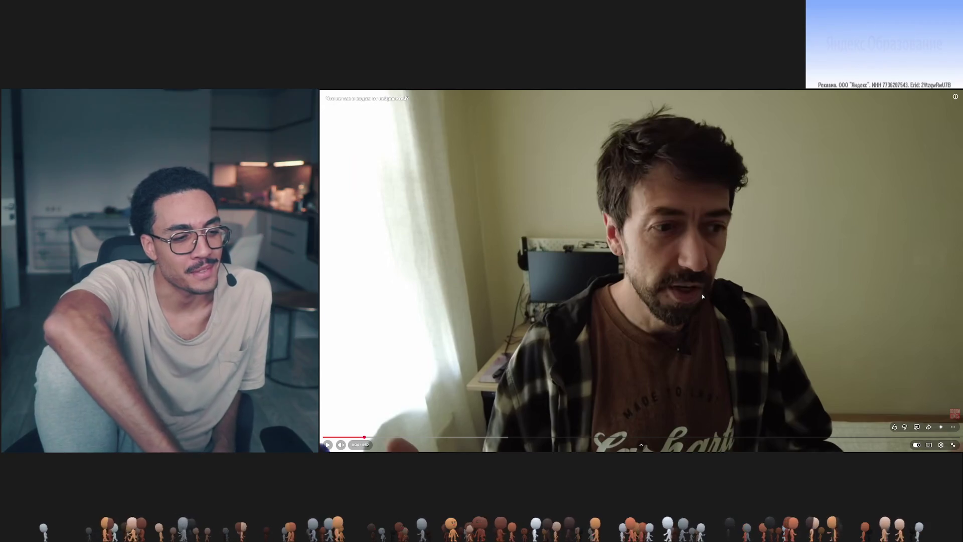
click(702, 294)
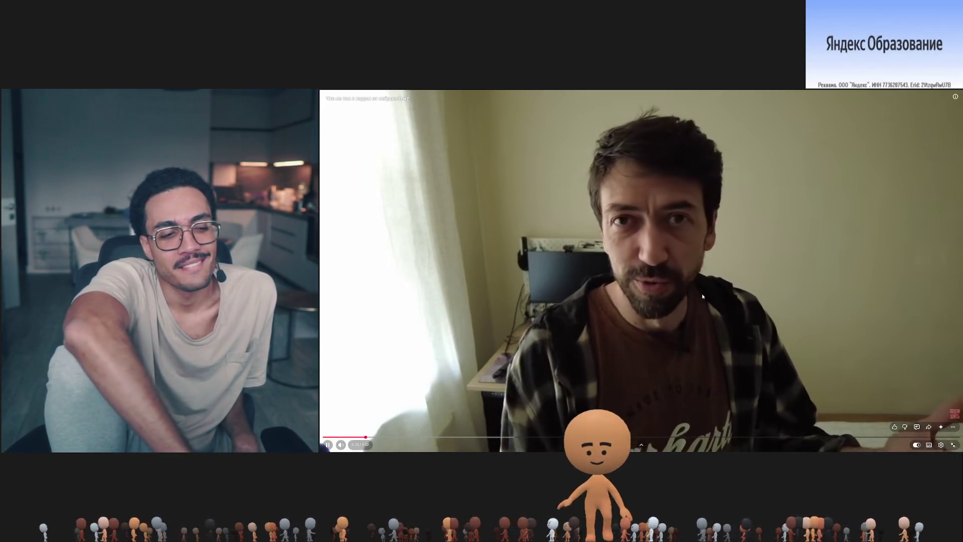
click(702, 294)
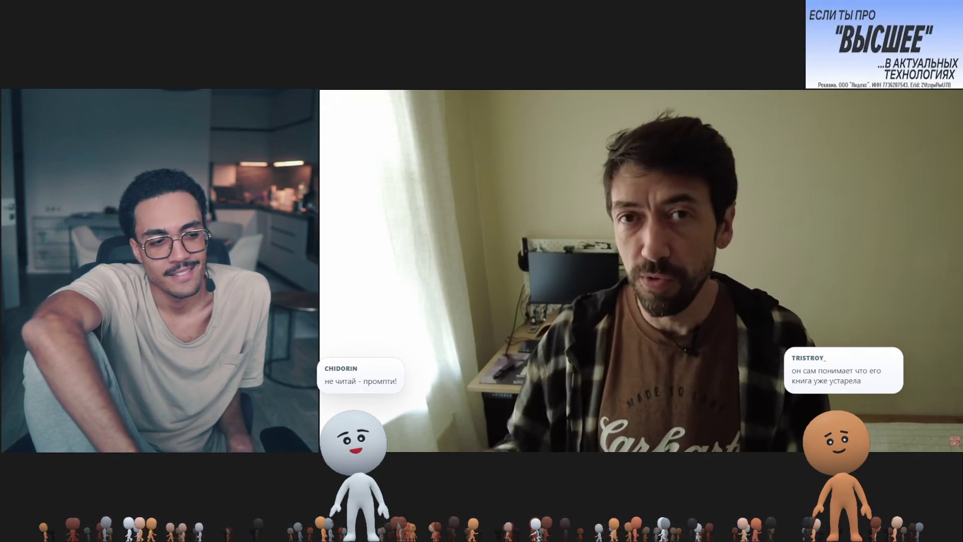
click(703, 294)
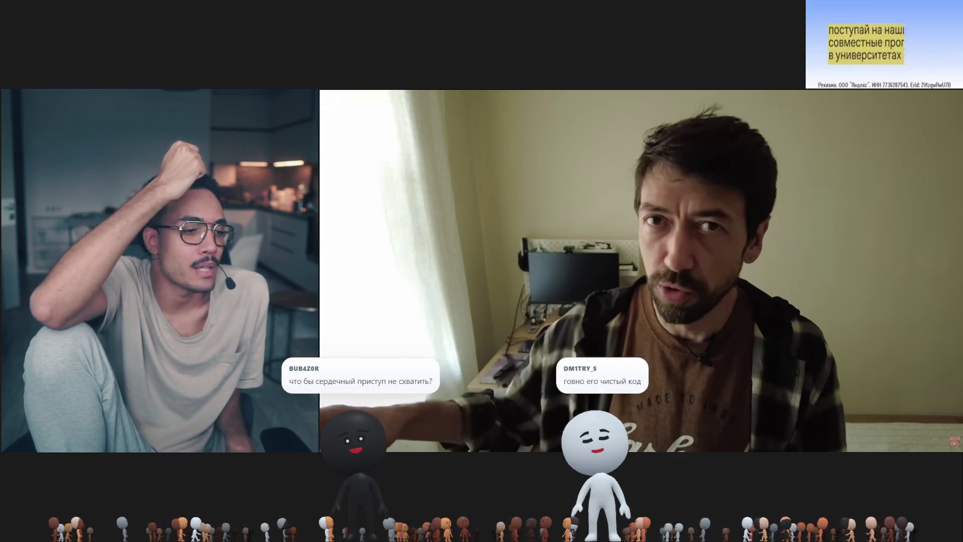
click(703, 294)
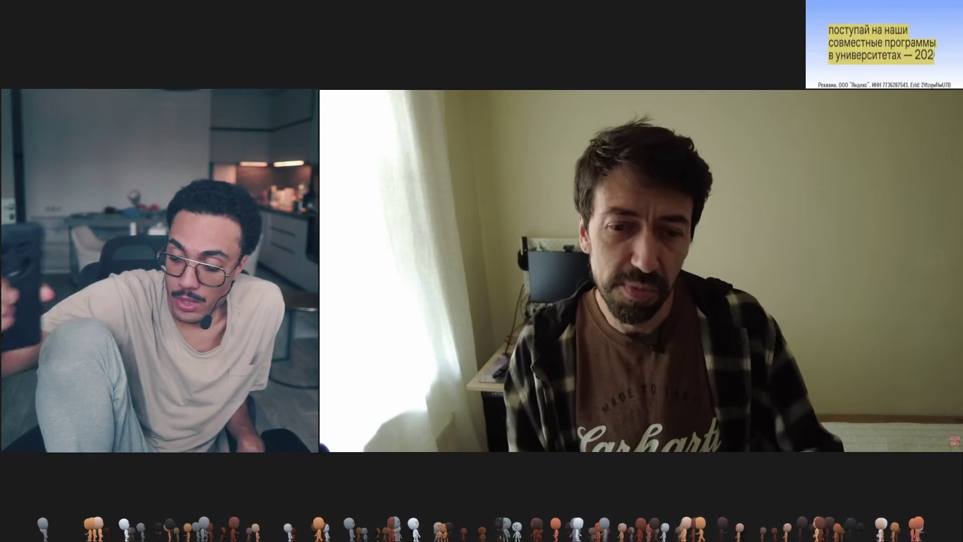
Step: Show the player context menu with Повтор and Копировать URL видео over the fullscreen video
right_click(701, 299)
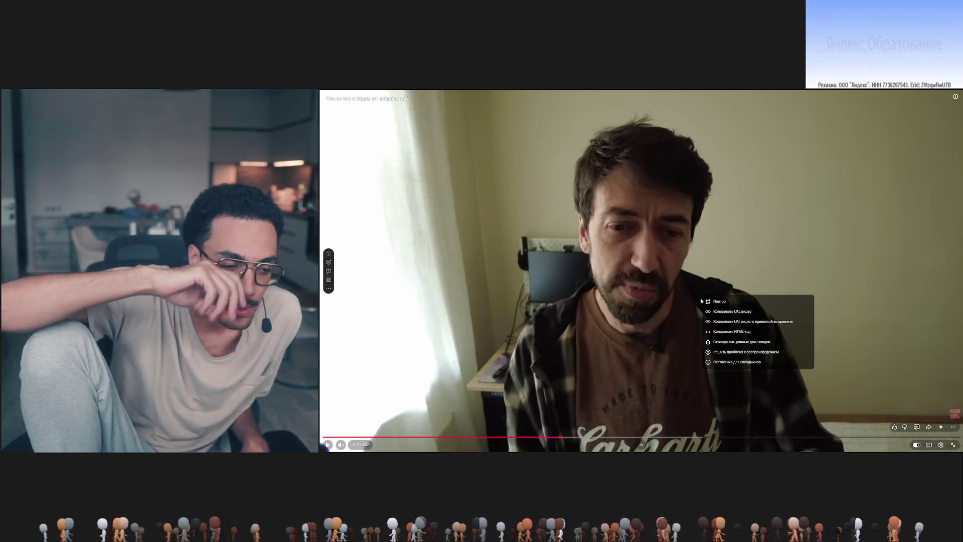
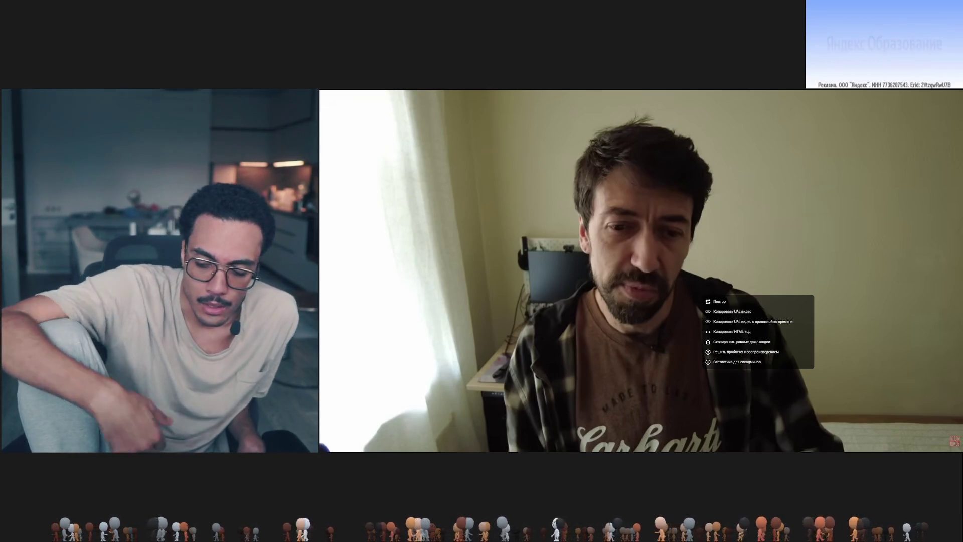
Step: Dismiss the player's options menu, then toggle and pause the talk video
click(648, 279)
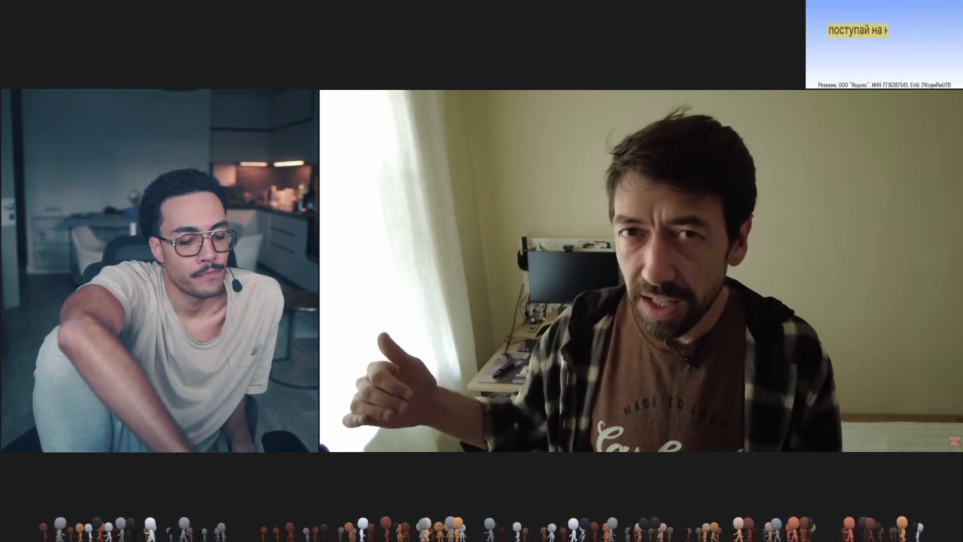
click(655, 272)
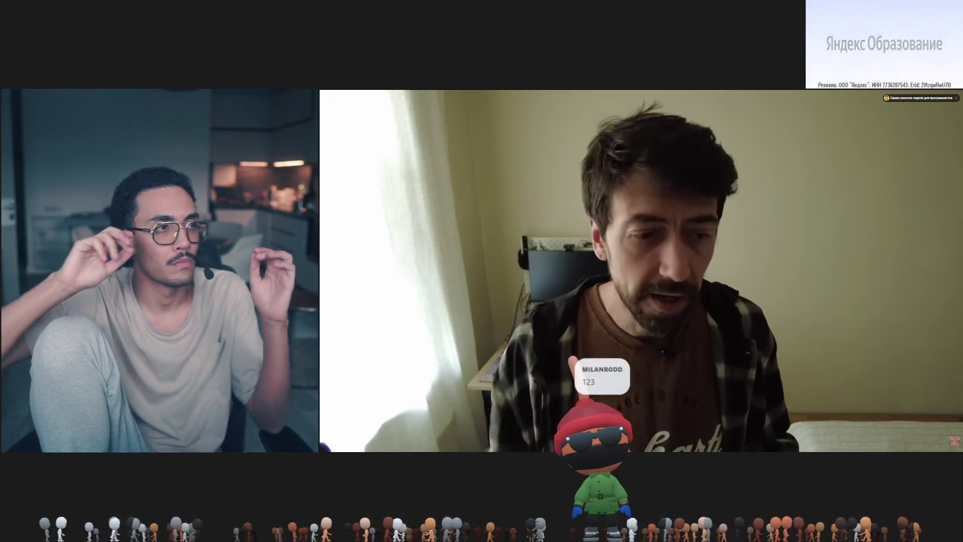
click(531, 280)
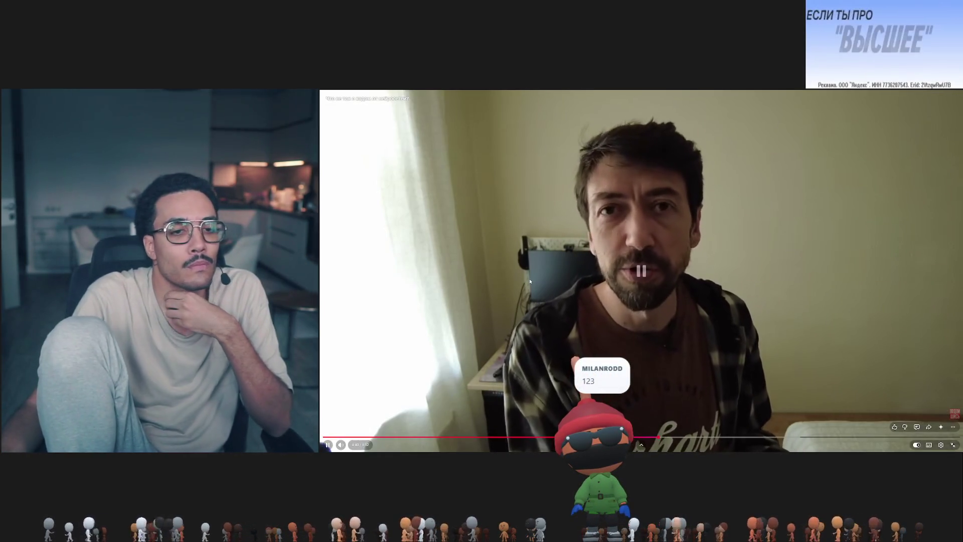
Step: Resume the talk video, pause it, then pause it again past its midpoint
click(472, 292)
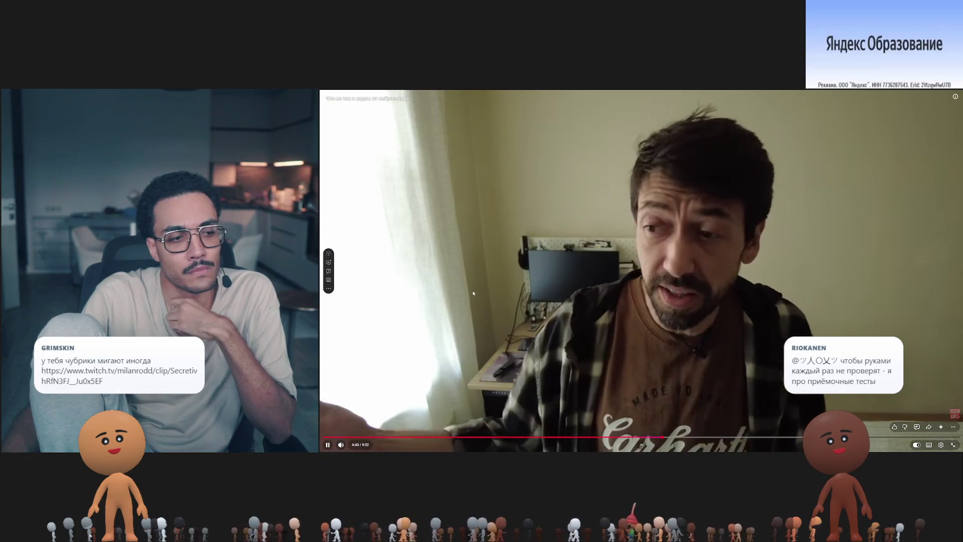
click(516, 304)
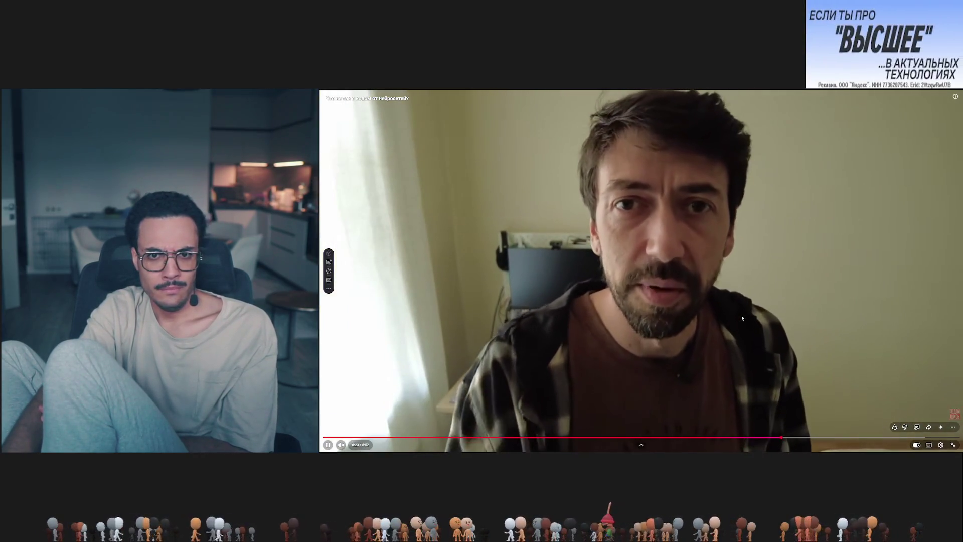
click(742, 316)
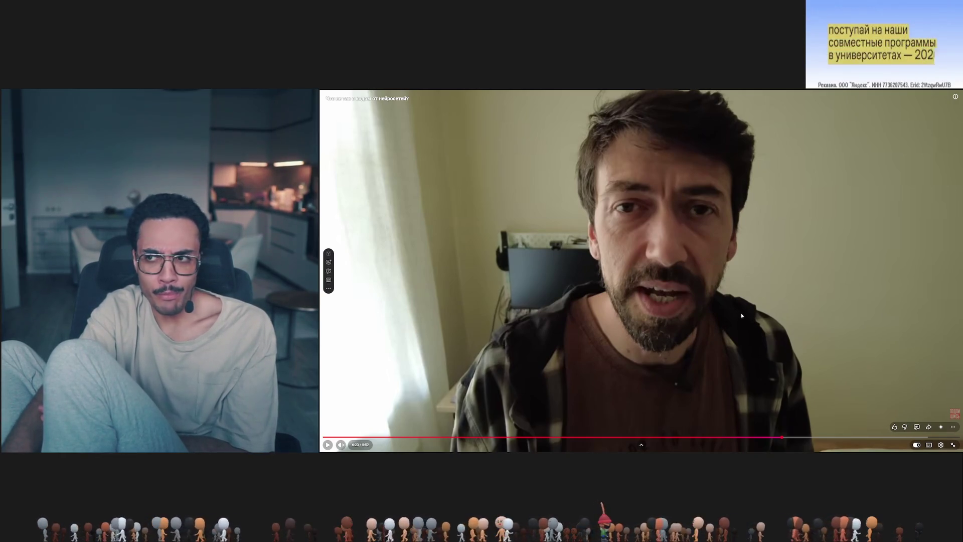
click(741, 313)
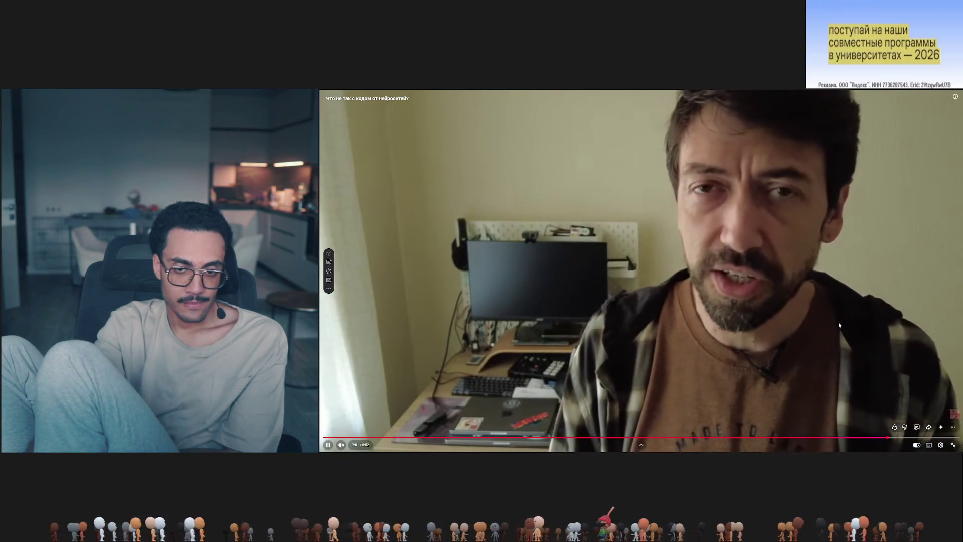
click(835, 323)
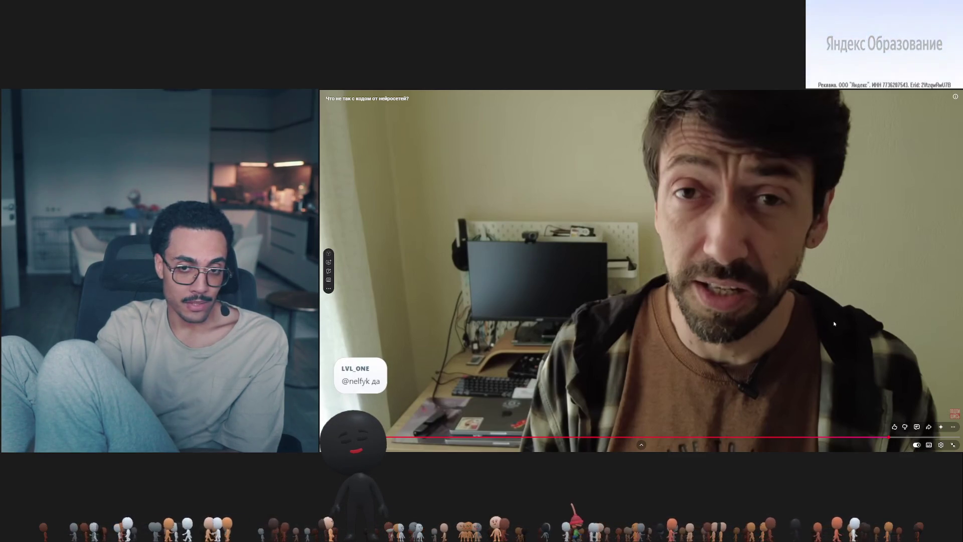
click(834, 324)
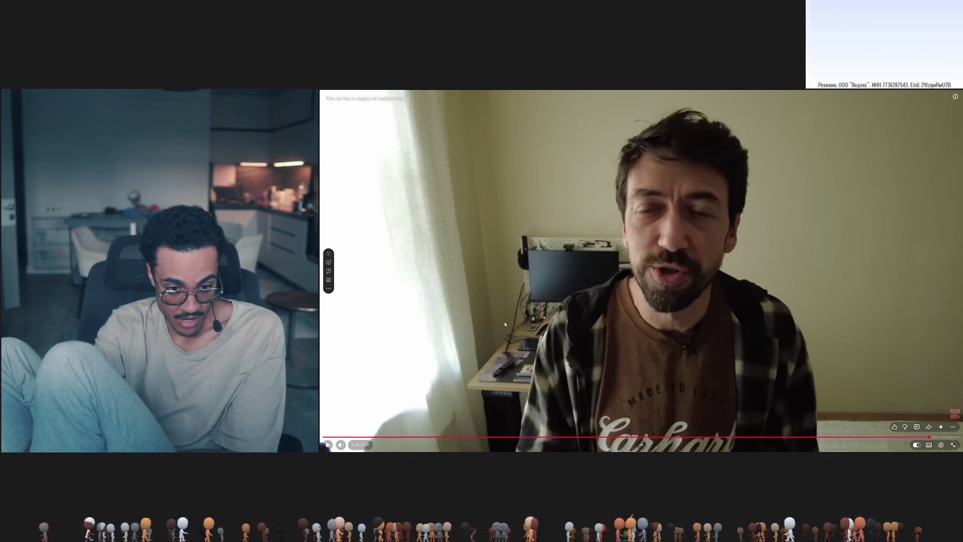
mouse_move(660, 351)
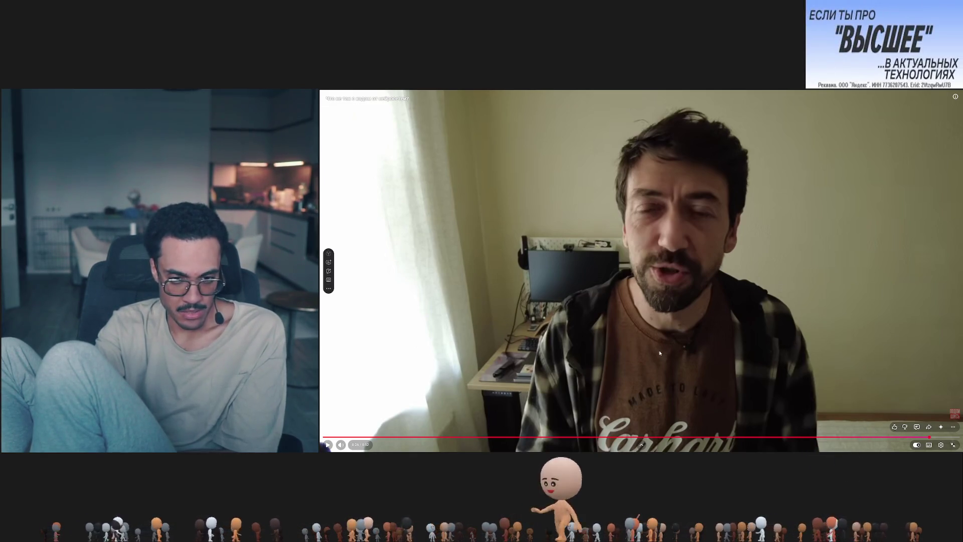
Step: Pause and resume the interview, then cancel autoplay when it ends
click(742, 304)
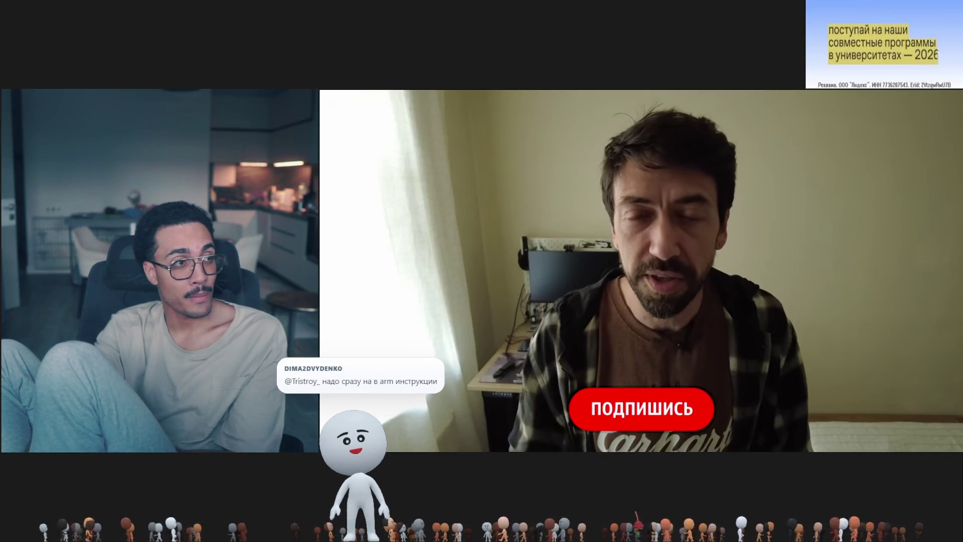
click(702, 286)
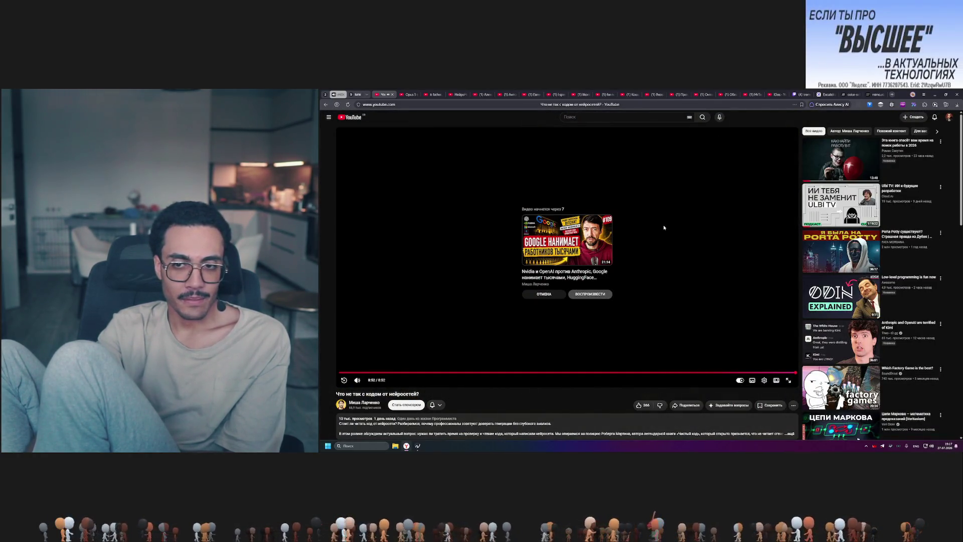
click(527, 294)
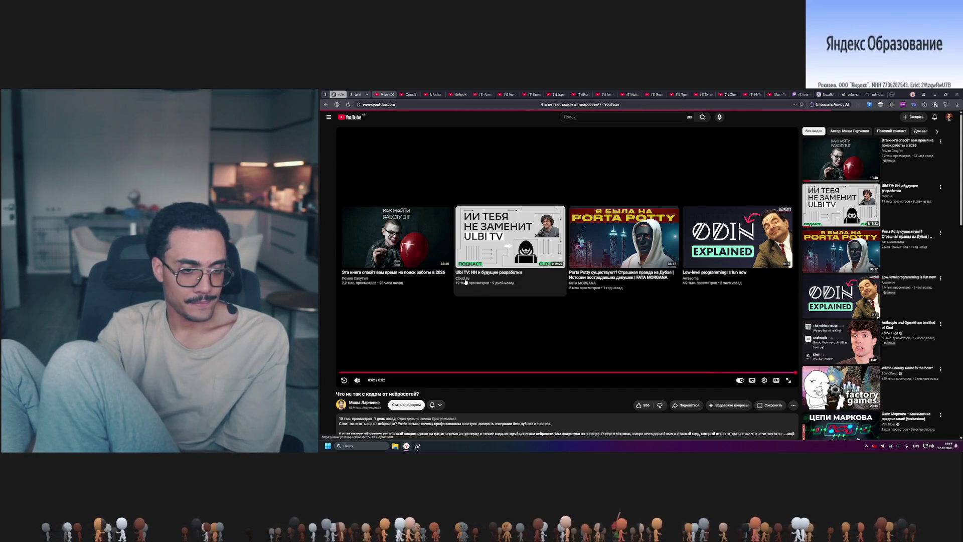
Step: Open the talk author's channel and show its uploaded Videos list
click(365, 402)
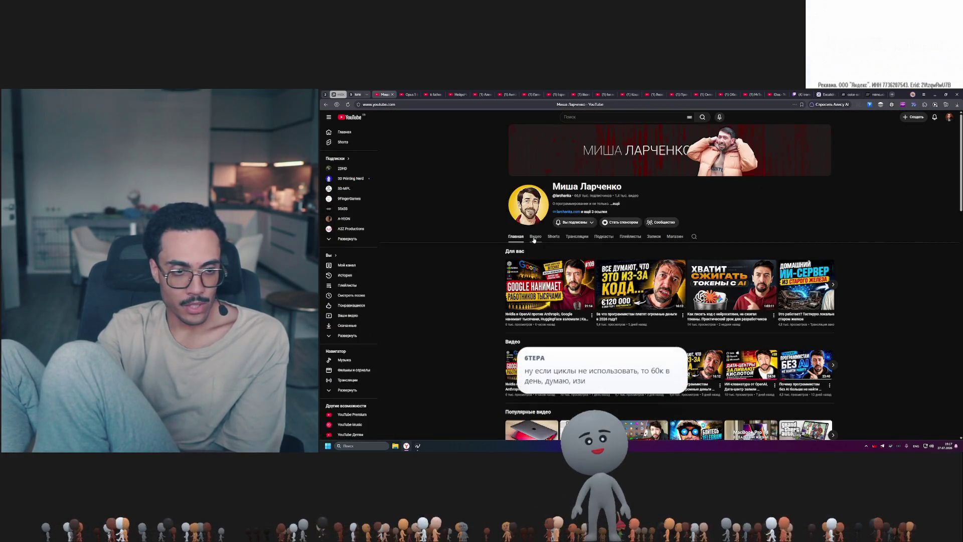
click(536, 236)
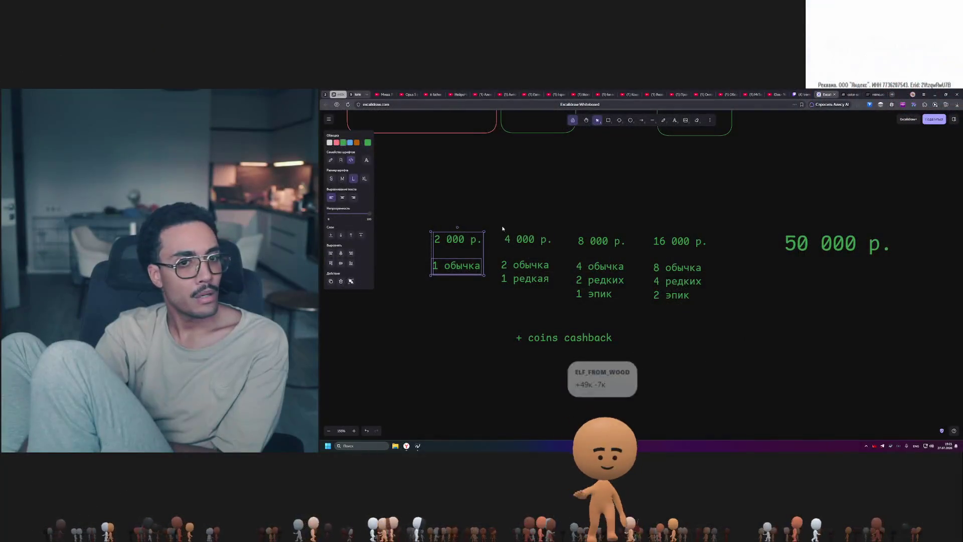
Step: Select among the 2 000 р., 4 000 р. and 1 обычка texts, leaving text editing unchanged
click(444, 239)
click(526, 240)
click(677, 241)
click(455, 240)
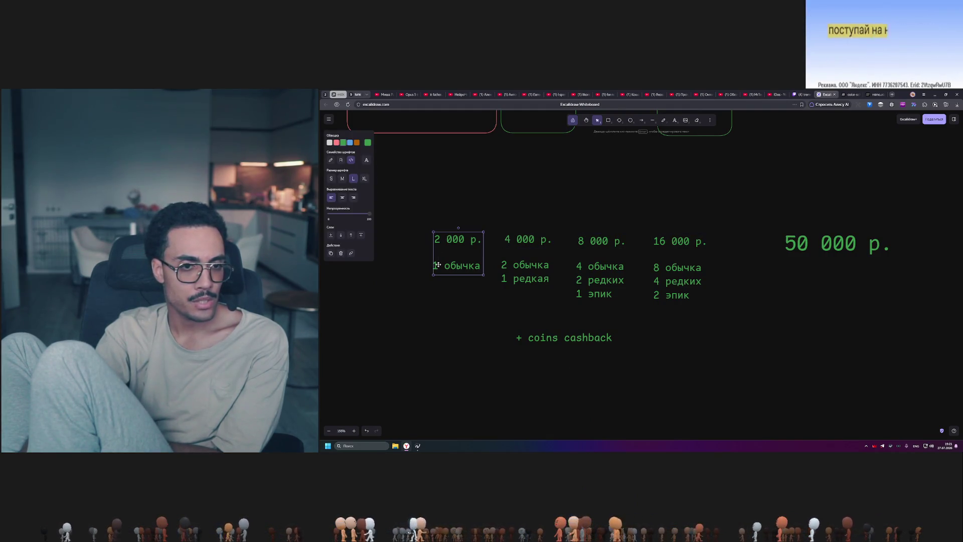
click(452, 266)
key(Return)
Step: Lower the 2 000 р. price with its item line to match the other tier prices
click(455, 243)
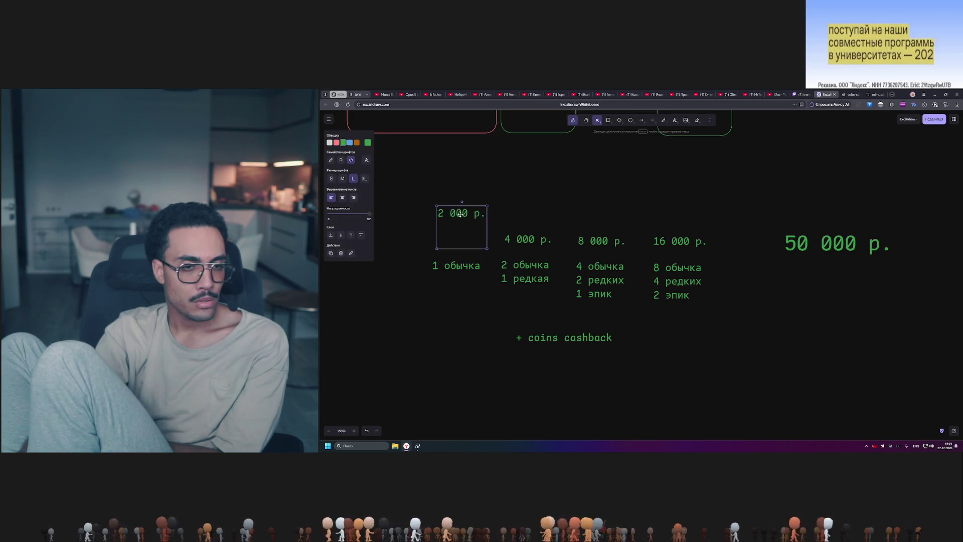
drag(460, 214, 458, 224)
click(455, 251)
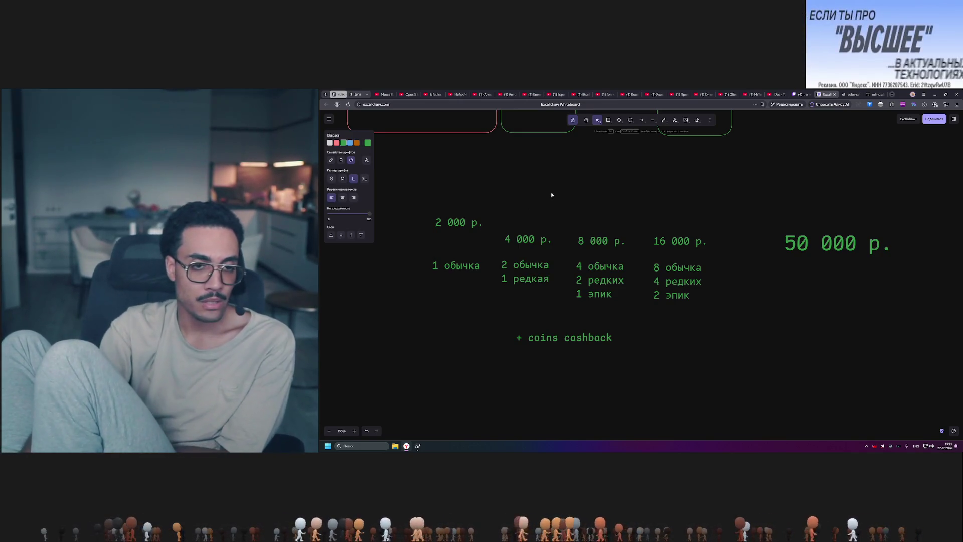
drag(457, 224, 460, 263)
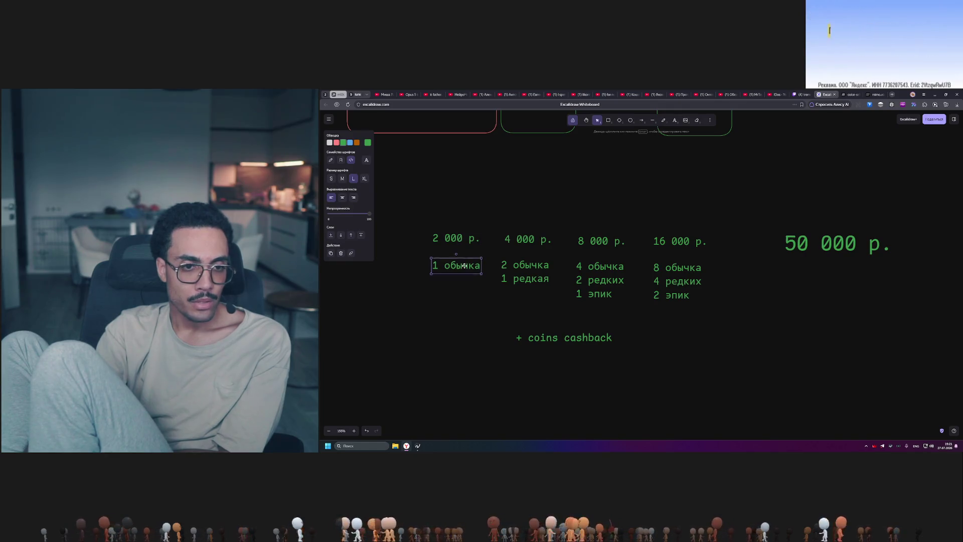
Step: Shift the 50 000 р. total a little to the left and deselect it
click(820, 267)
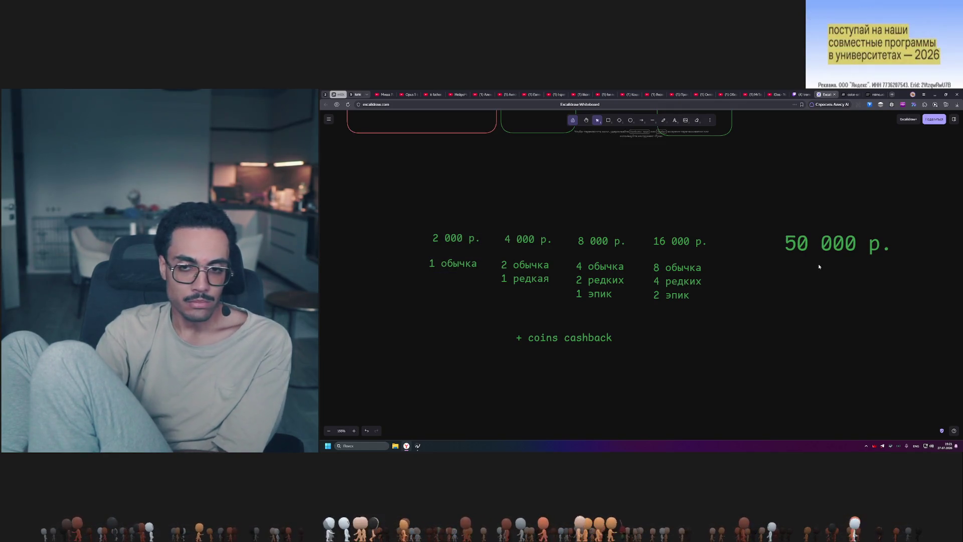
drag(813, 244, 796, 243)
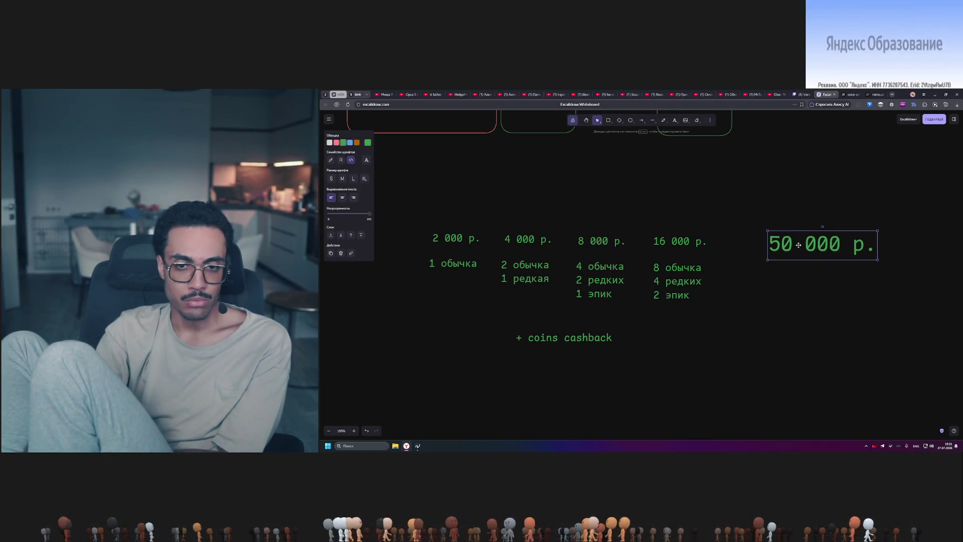
click(852, 305)
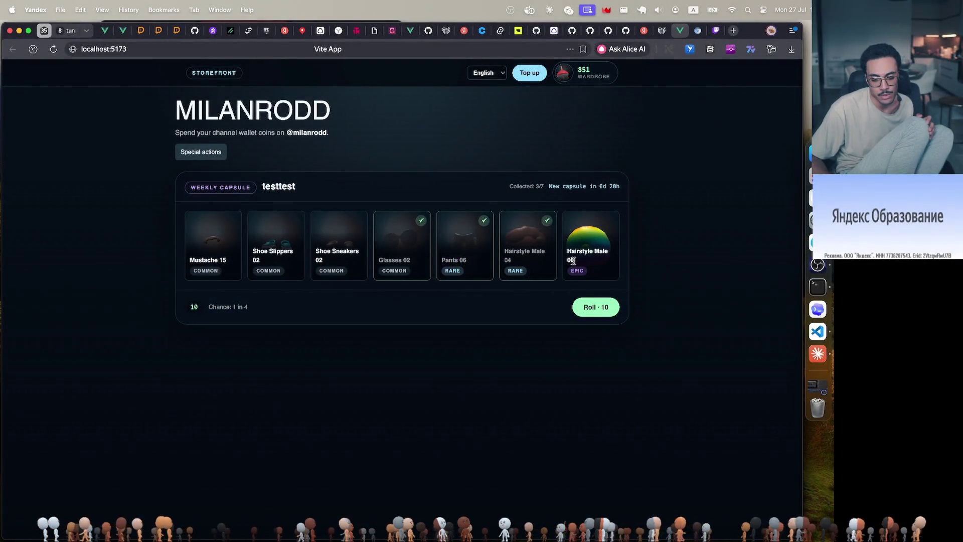
Step: Roll the weekly testtest capsule for 10 coins
click(597, 309)
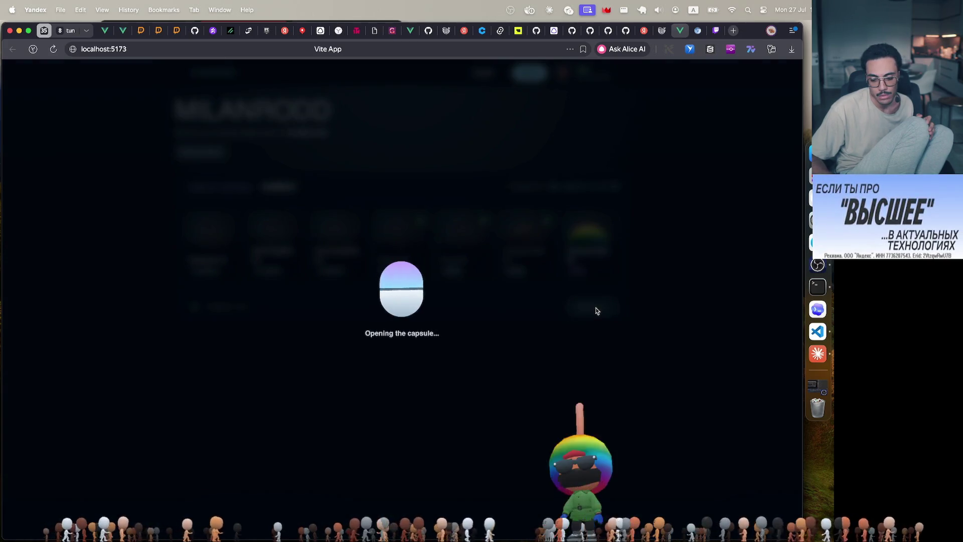
Step: Bring the storefront window with the won Hairstyle Male 06 prize card forward
click(818, 354)
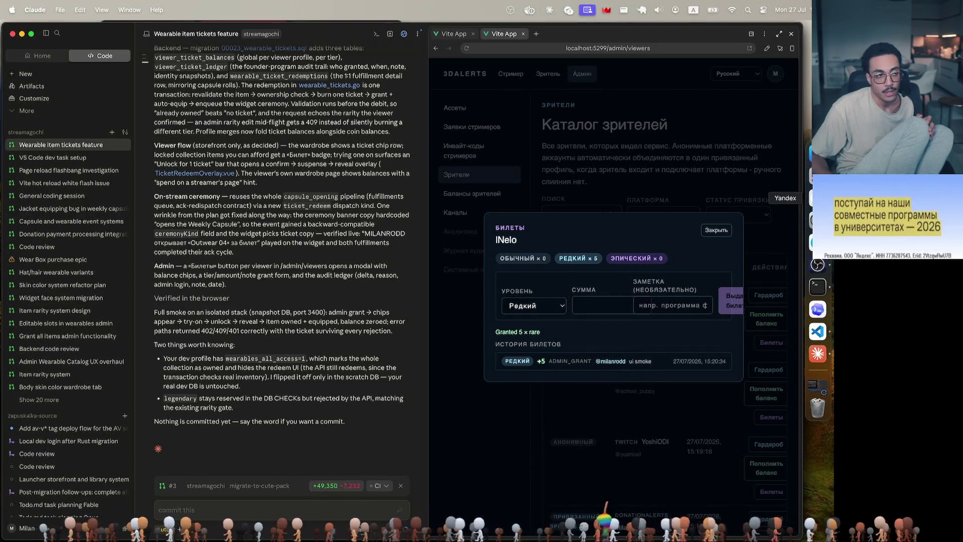
click(819, 199)
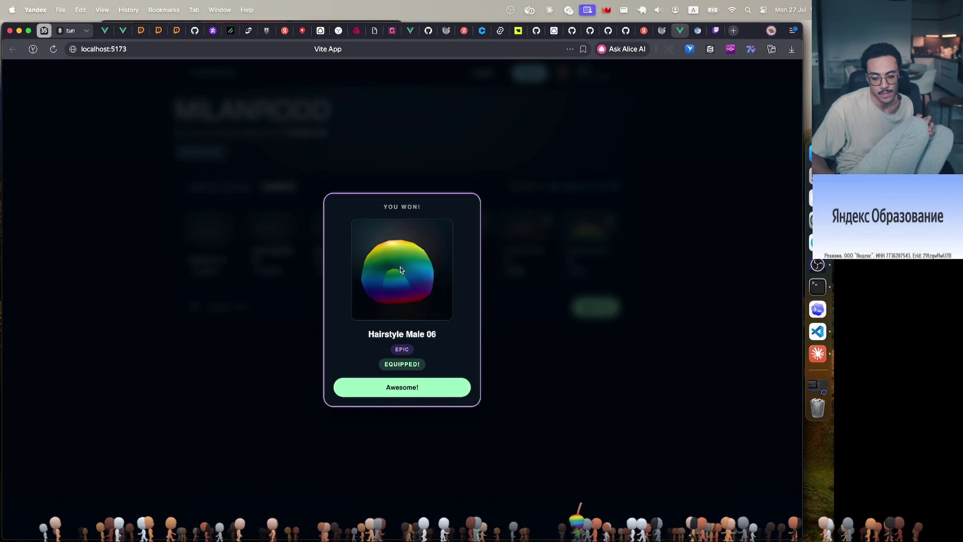
Step: Dismiss the 'You won!' Hairstyle Male 06 card with the Awesome! button
double_click(380, 333)
click(413, 389)
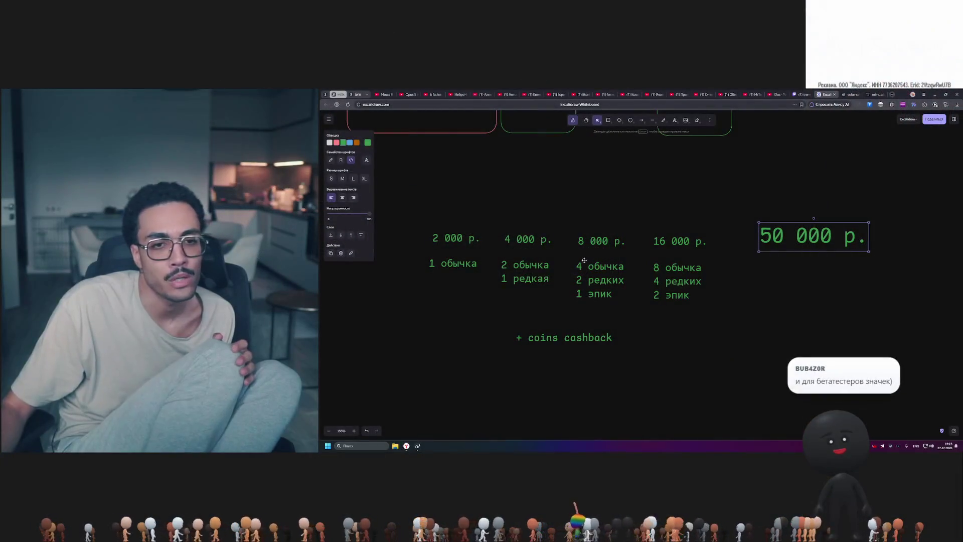
Step: Select the price tier texts, then move the 50 000 р. price left and down
click(457, 238)
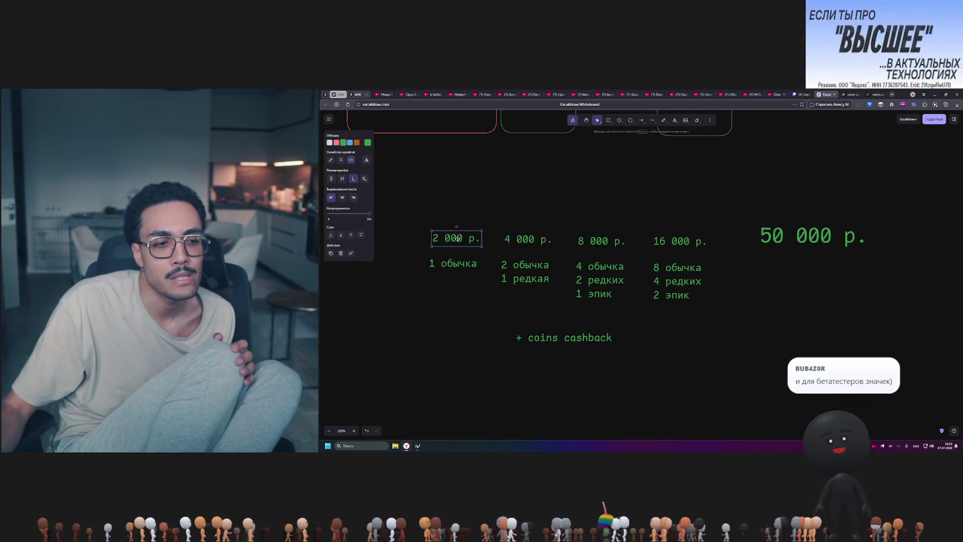
click(516, 241)
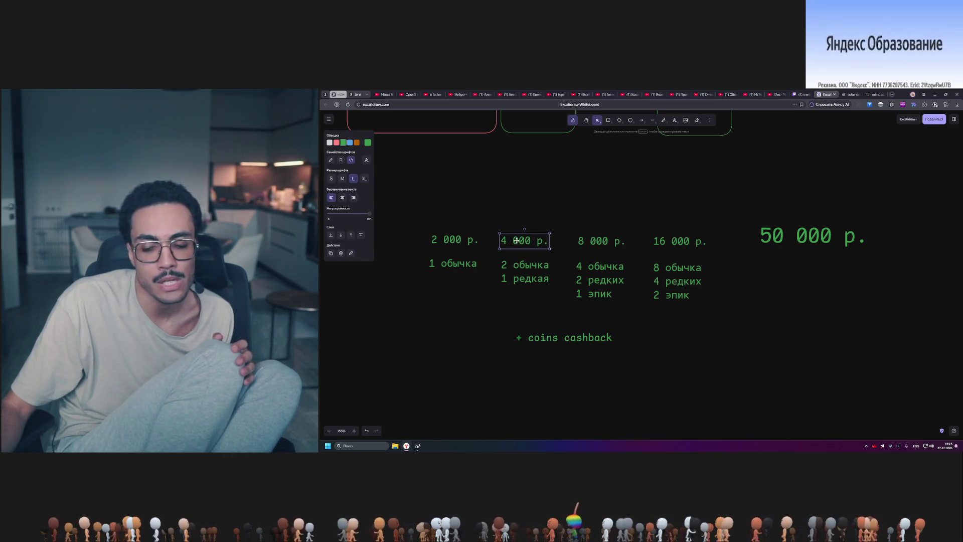
mouse_move(422, 214)
mouse_down()
mouse_move(714, 308)
mouse_move(419, 201)
mouse_move(736, 315)
mouse_move(715, 320)
mouse_up()
click(714, 308)
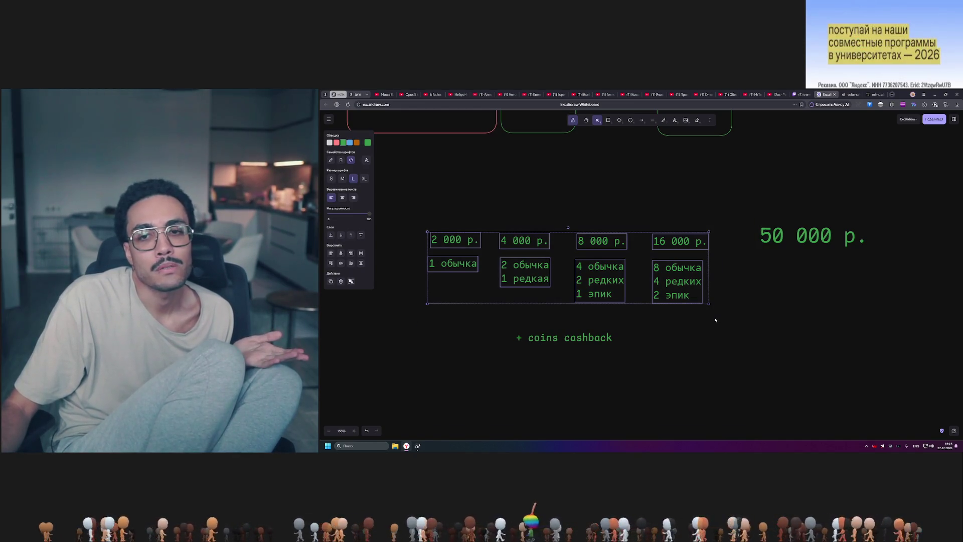
drag(719, 188, 915, 354)
drag(807, 229, 801, 235)
Step: Check the 16 000 р. tier group selection and nudge 50 000 р. up and left
drag(733, 330, 645, 230)
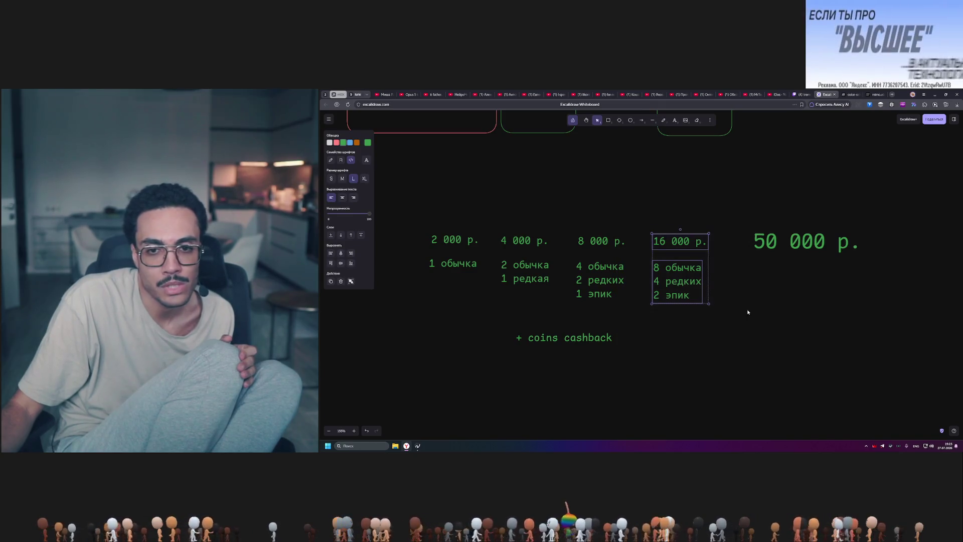
click(716, 311)
drag(716, 312, 637, 224)
click(745, 228)
drag(744, 228, 890, 276)
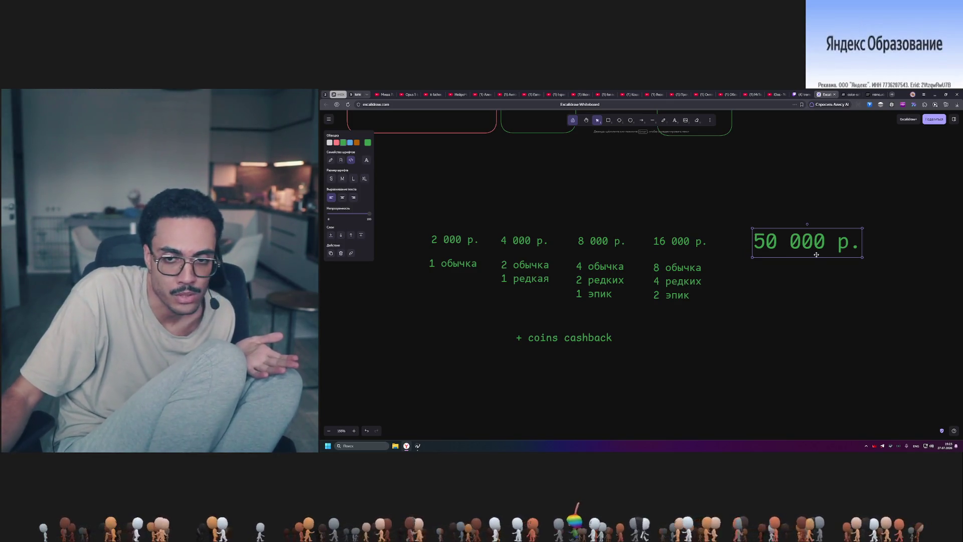
drag(810, 246, 805, 244)
Step: Shift the 50 000 р. price slightly sideways beside the 16 000 р. tier
click(668, 244)
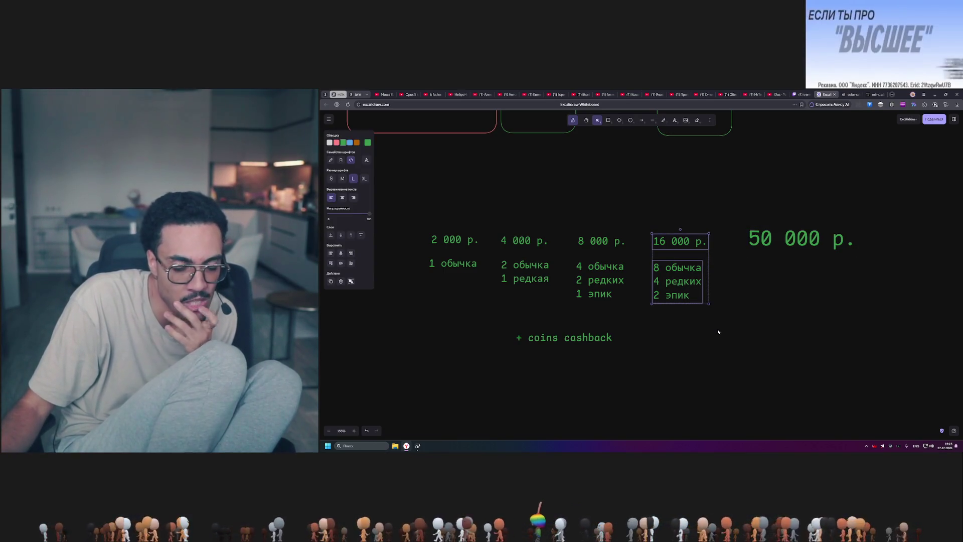
click(788, 240)
drag(811, 241, 827, 238)
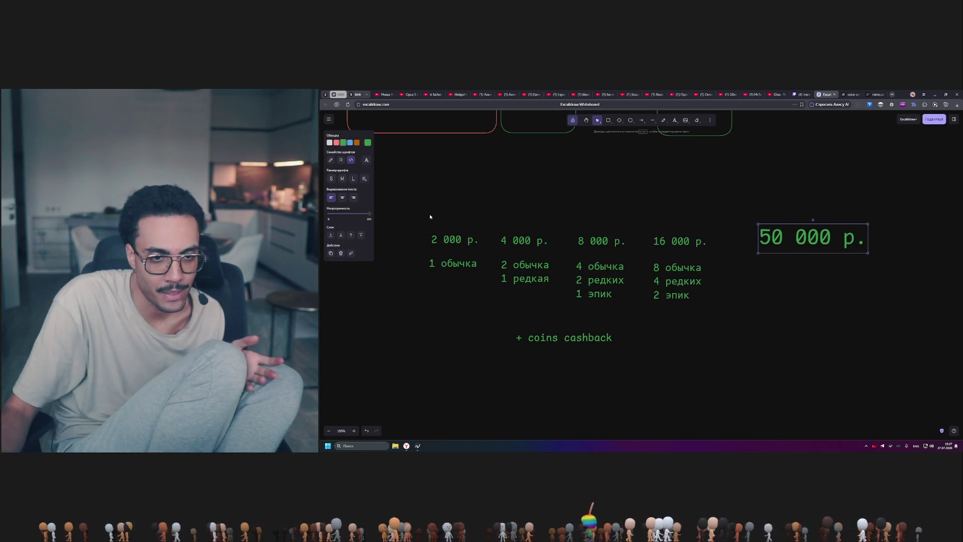
Step: Move the 50 000 р. price slightly down beside the tier columns and deselect
mouse_move(421, 209)
mouse_down()
mouse_move(728, 366)
mouse_move(425, 191)
mouse_up()
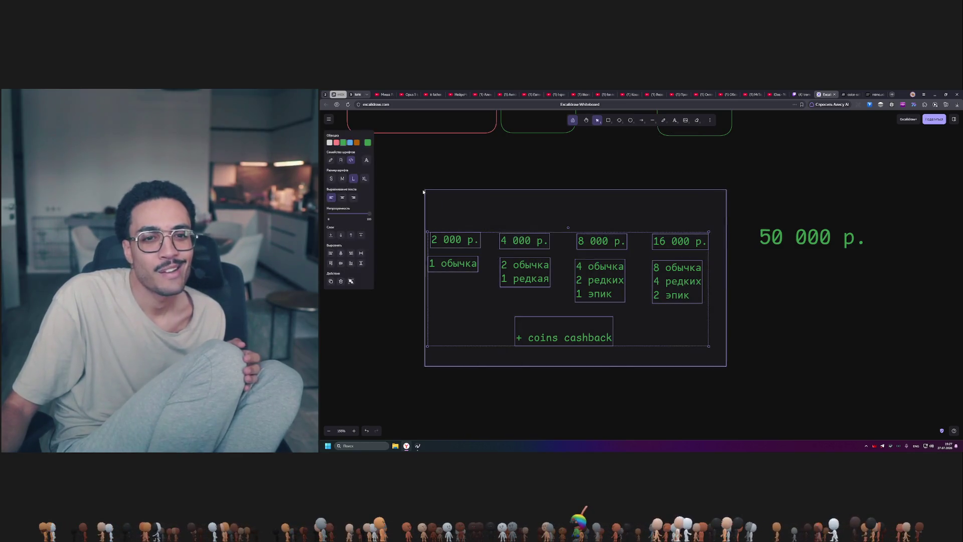
drag(800, 240, 802, 246)
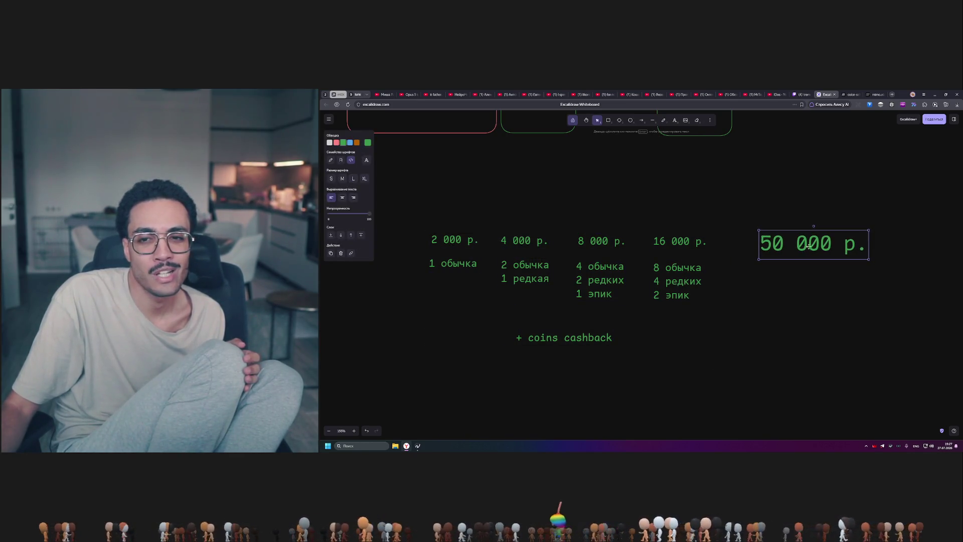
click(897, 244)
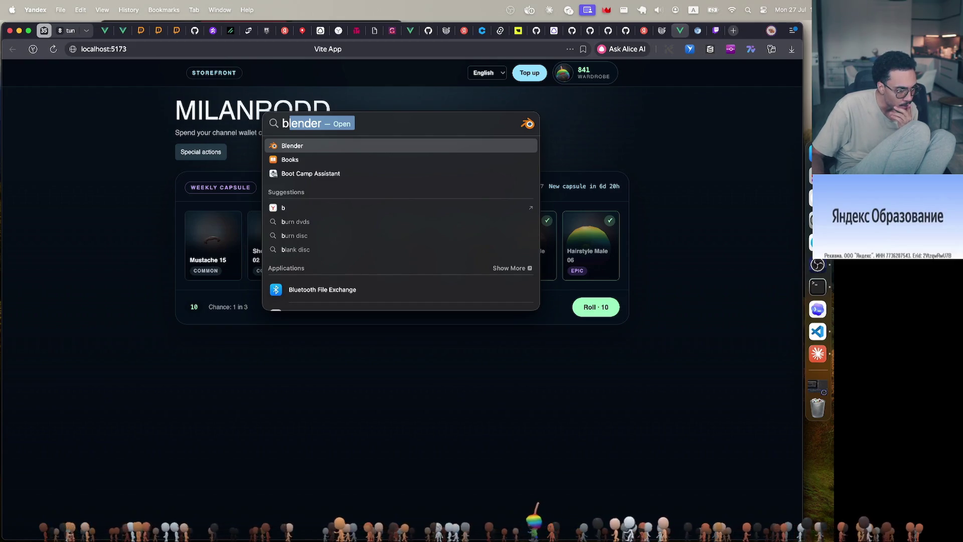
Step: Launch Blender from the Spotlight results so its splash screen appears
key(Down)
key(Up)
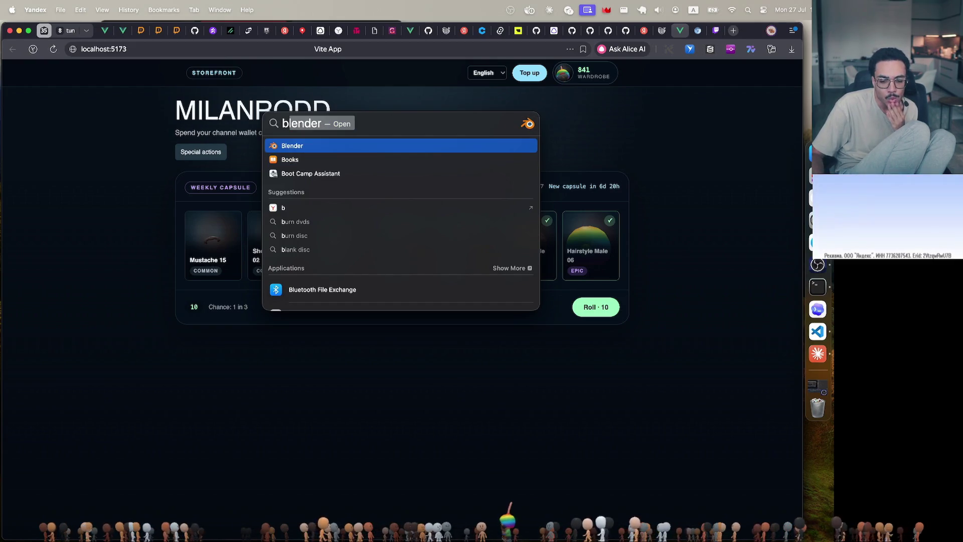
key(Return)
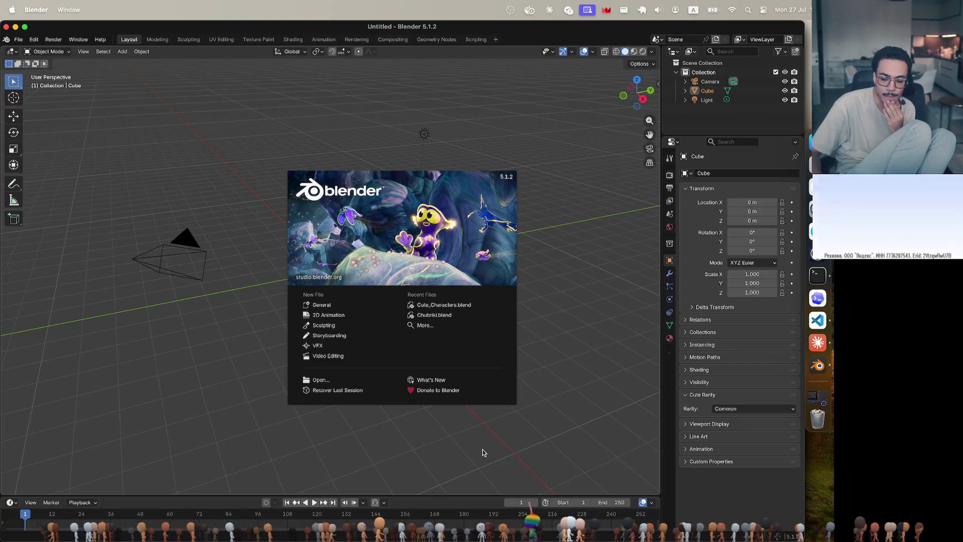
Step: Open Cute_Characters.blend showing the Costume grid and wearable sections
click(458, 304)
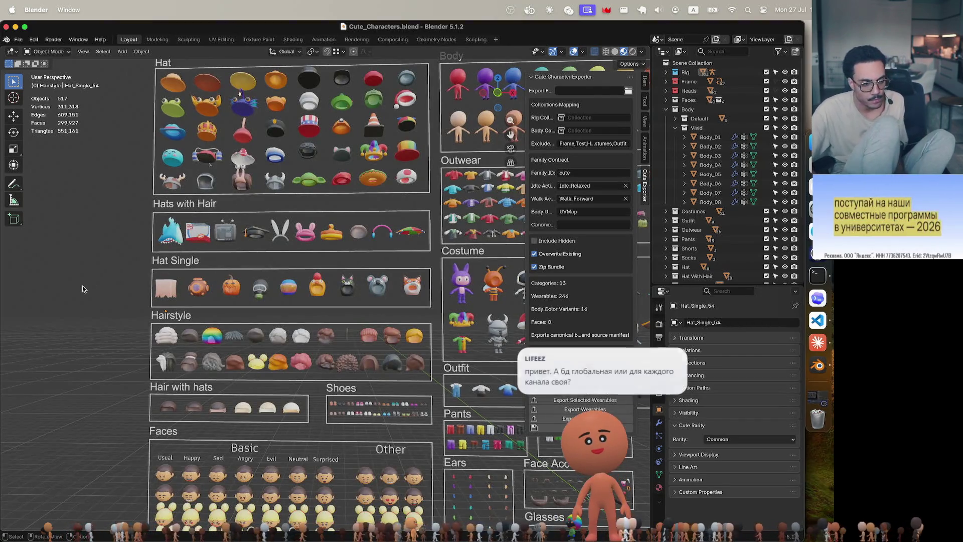
scroll(113, 291, right, 3)
scroll(150, 293, right, 3)
scroll(190, 295, right, 3)
scroll(190, 294, right, 2)
scroll(190, 294, right, 2)
scroll(190, 294, right, 1)
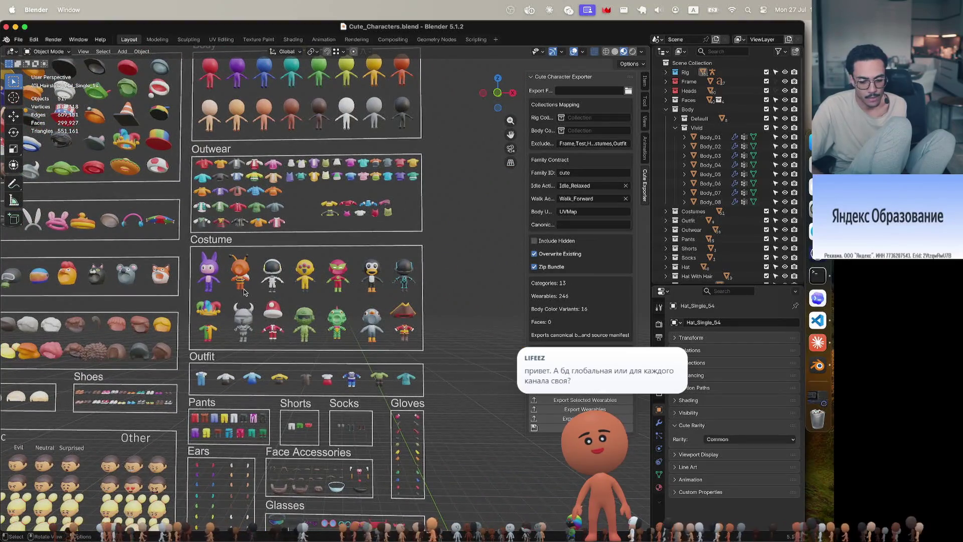
scroll(244, 289, up, 1)
scroll(244, 290, up, 1)
scroll(244, 289, up, 1)
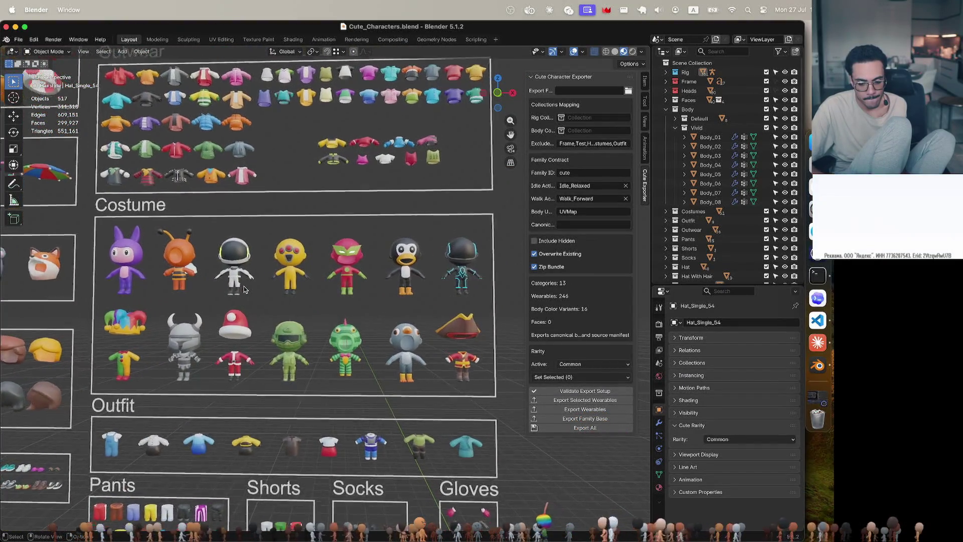
scroll(245, 289, up, 1)
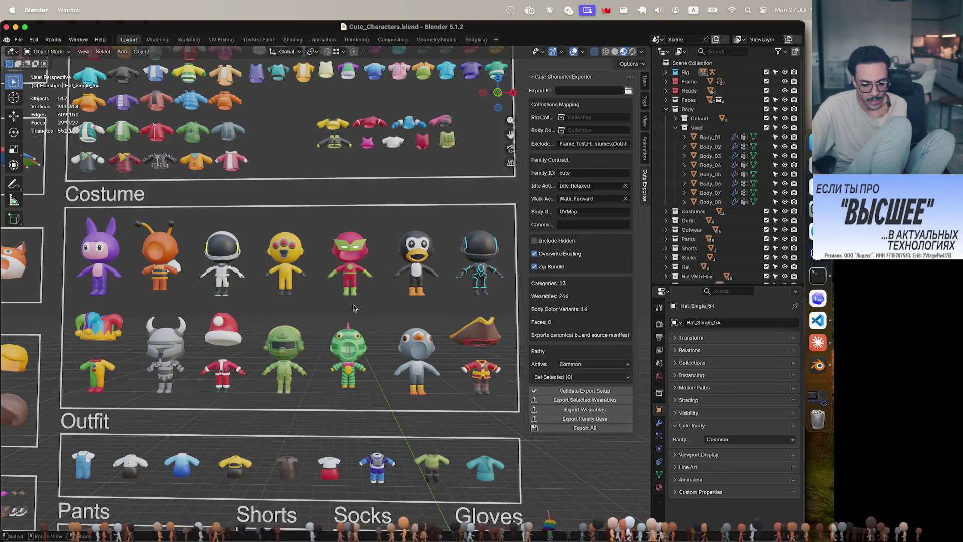
scroll(353, 307, down, 2)
scroll(353, 307, down, 2)
scroll(353, 307, down, 2)
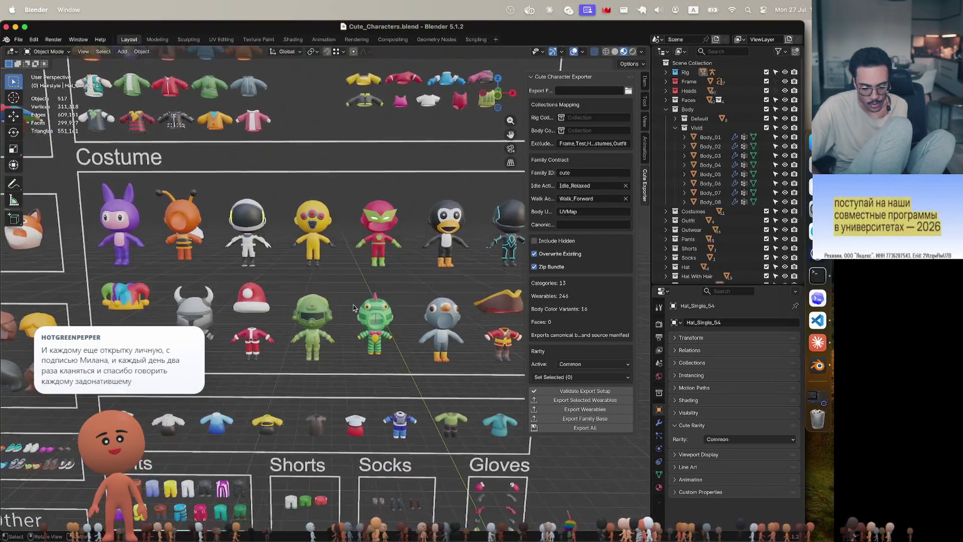
scroll(352, 305, up, 3)
scroll(353, 305, up, 2)
scroll(353, 305, up, 3)
scroll(353, 305, left, 3)
scroll(352, 305, up, 3)
scroll(353, 305, left, 3)
scroll(354, 305, up, 2)
scroll(353, 305, left, 3)
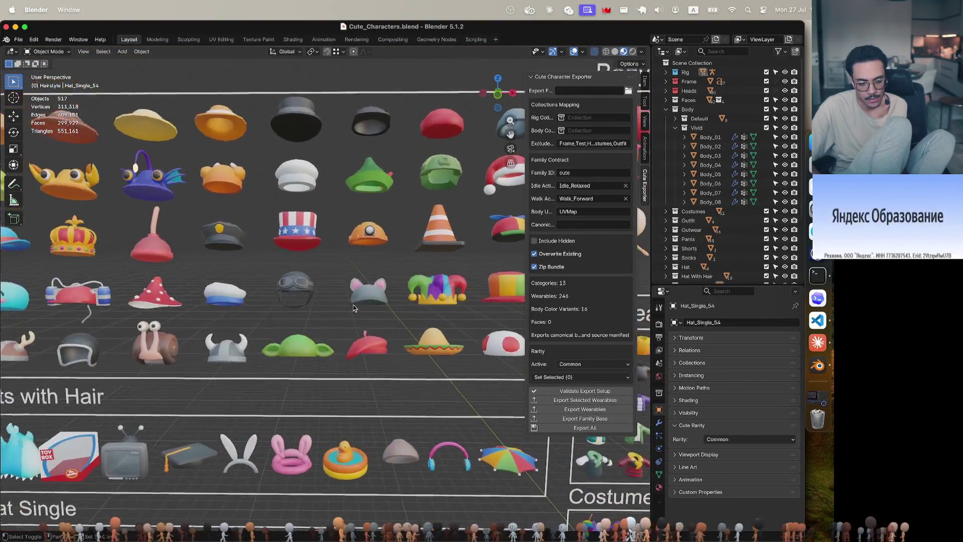
scroll(353, 305, left, 2)
scroll(353, 305, left, 3)
scroll(353, 305, left, 2)
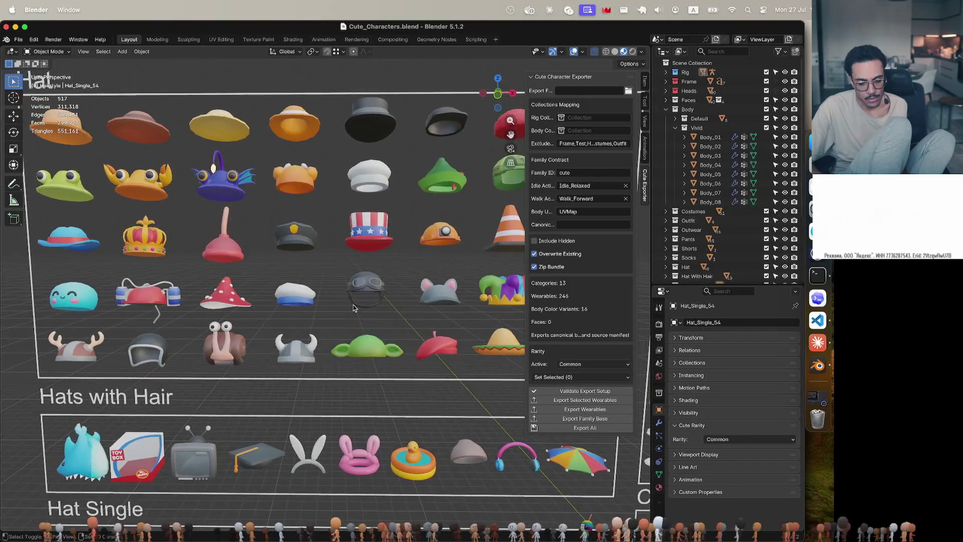
scroll(353, 307, right, 3)
scroll(353, 307, right, 3)
scroll(353, 307, down, 5)
scroll(353, 308, right, 3)
scroll(353, 307, down, 3)
scroll(353, 307, right, 4)
ctrl+scroll(353, 308, up, 2)
scroll(353, 307, right, 3)
ctrl+scroll(353, 307, up, 2)
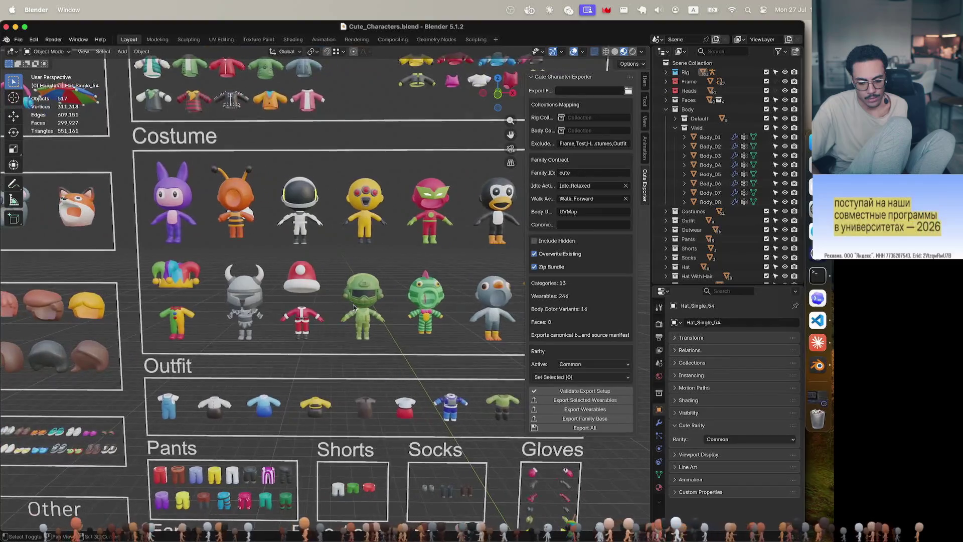
scroll(354, 307, right, 3)
scroll(354, 306, up, 2)
scroll(354, 307, right, 2)
scroll(354, 306, down, 4)
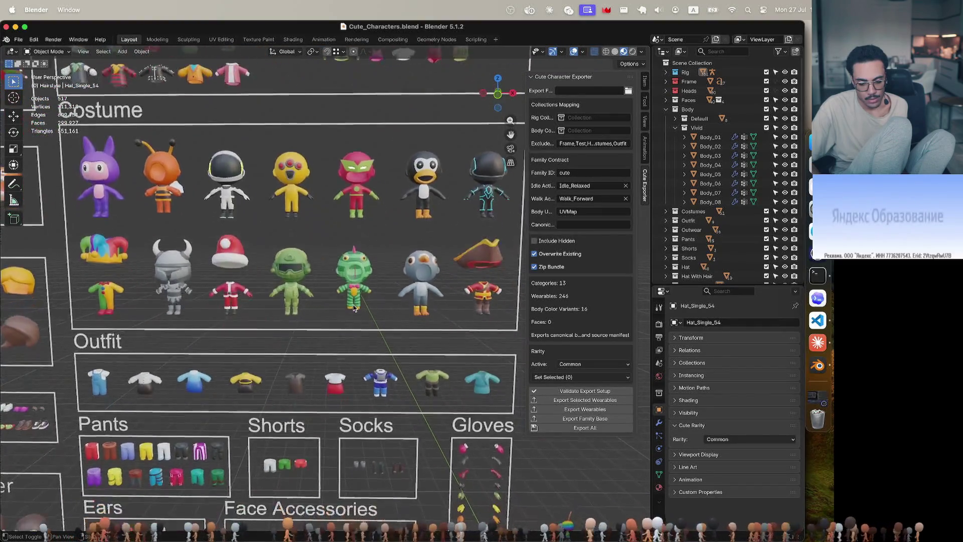
scroll(353, 306, up, 2)
scroll(353, 305, left, 1)
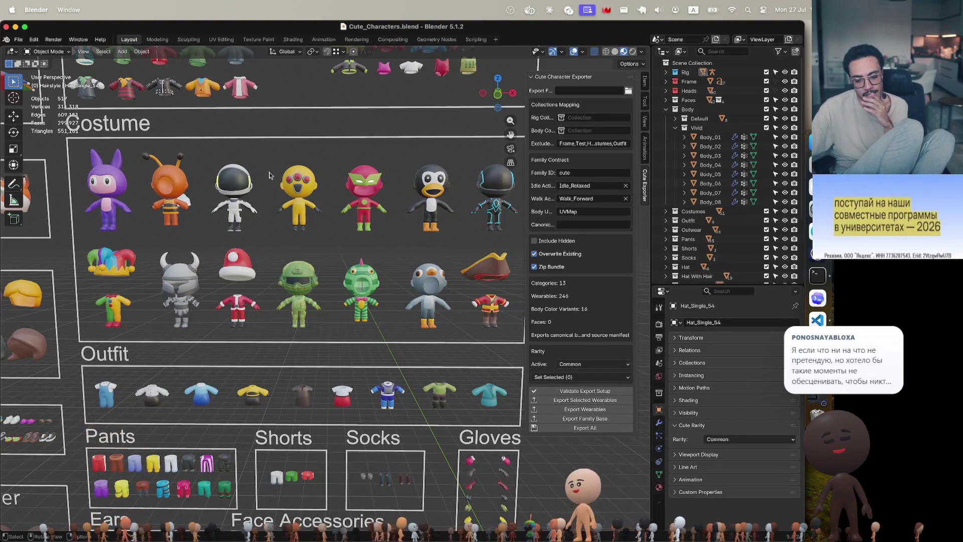
Step: Select the red masked, orange antenna and black helmeted costumes in turn, ending on the Costume_7_01 body piece
click(359, 176)
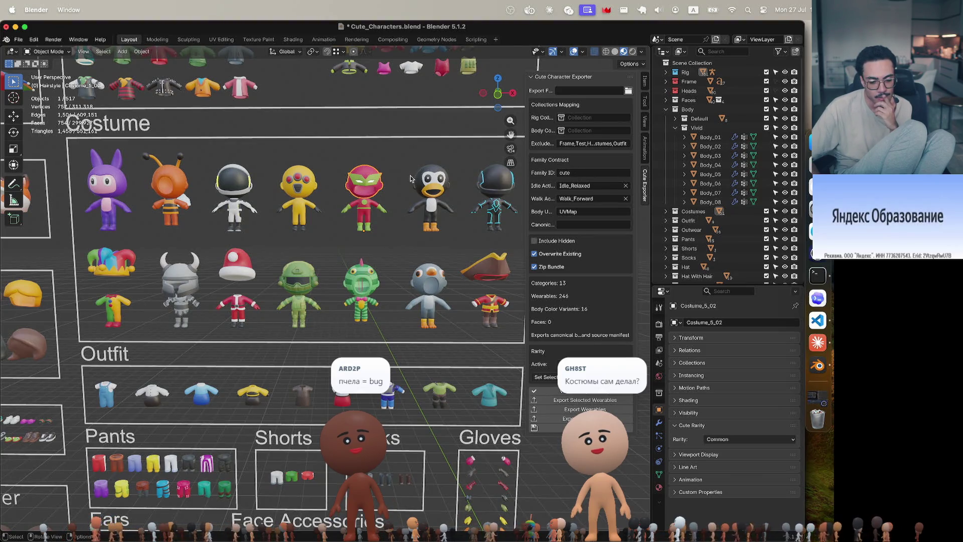
click(171, 186)
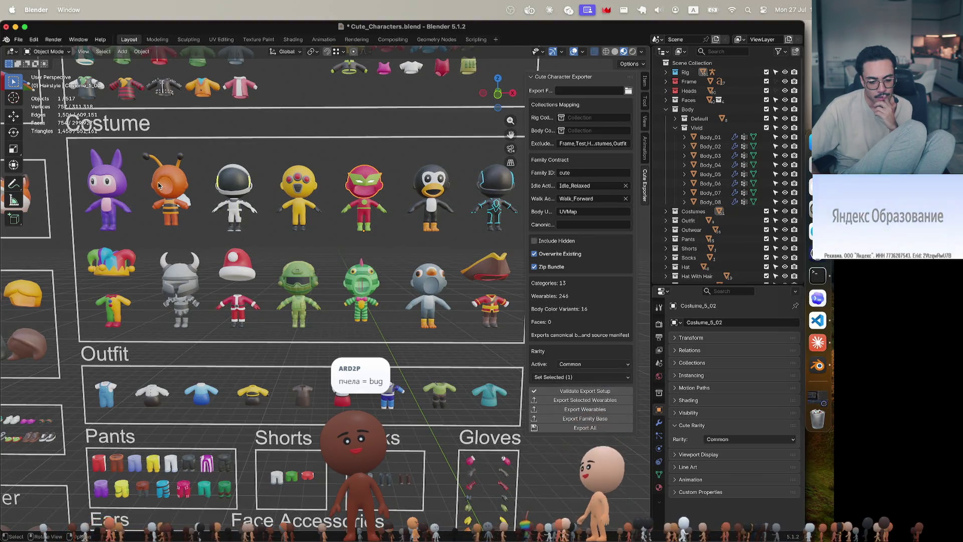
click(203, 171)
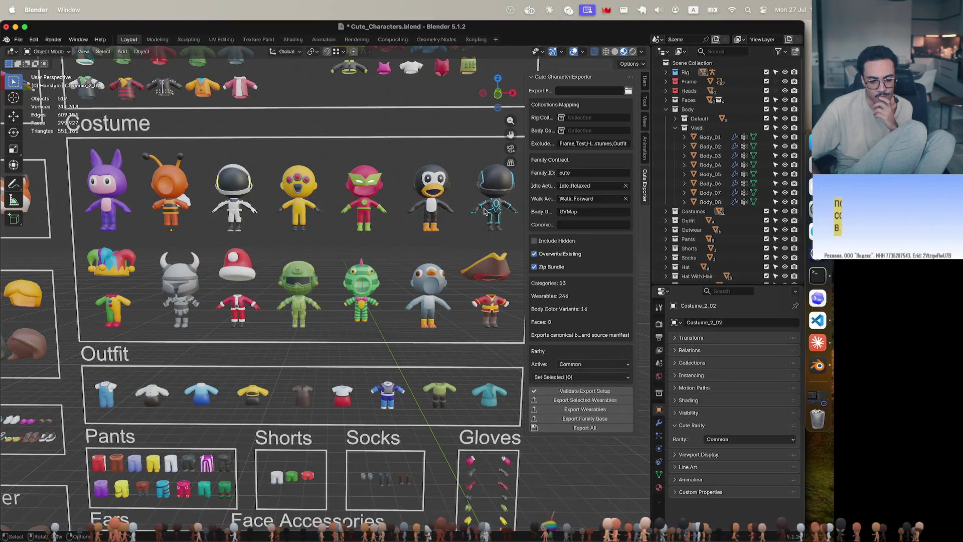
click(499, 192)
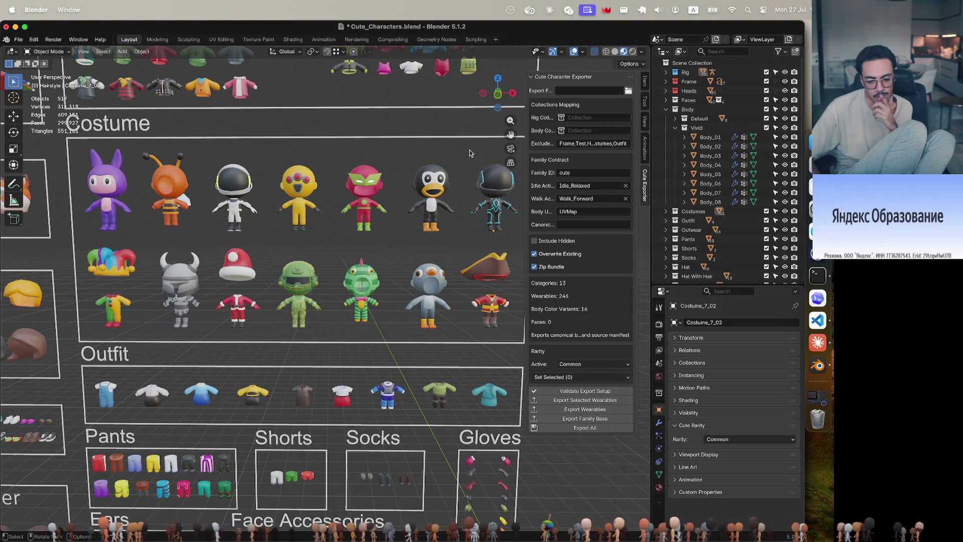
click(505, 220)
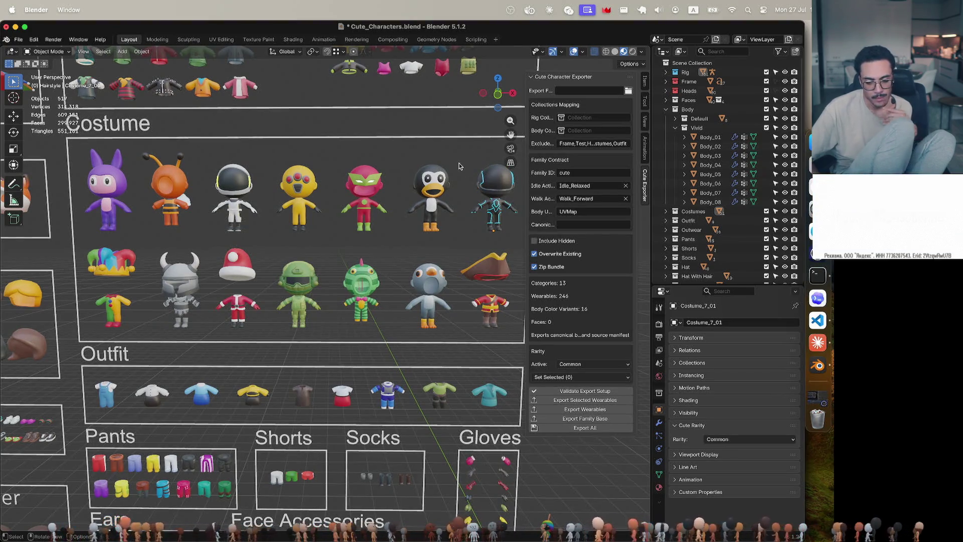
scroll(460, 165, up, 2)
scroll(485, 199, up, 1)
scroll(486, 200, right, 2)
scroll(485, 200, down, 1)
scroll(485, 200, up, 2)
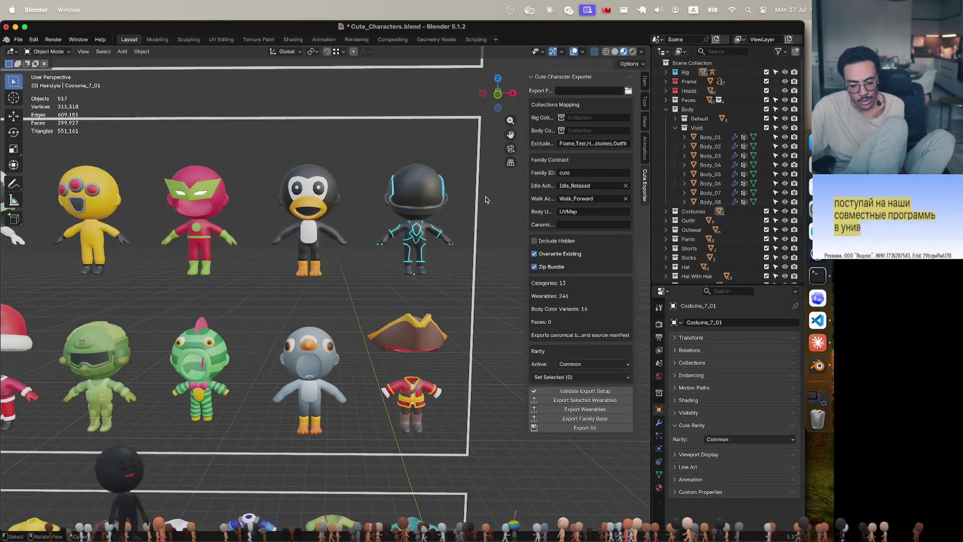
scroll(486, 200, up, 1)
scroll(485, 202, up, 1)
scroll(483, 205, up, 1)
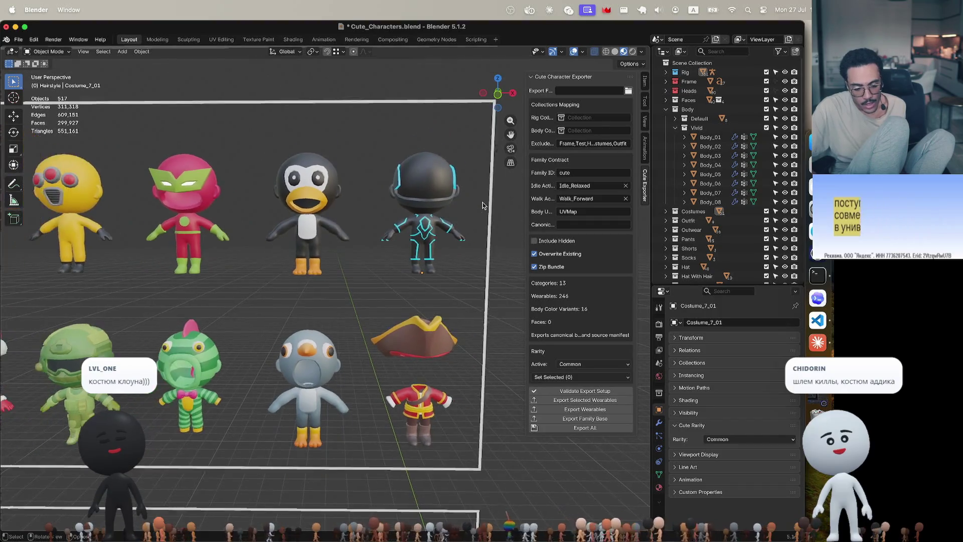
scroll(484, 205, down, 1)
scroll(482, 206, down, 1)
scroll(482, 209, down, 1)
scroll(481, 212, down, 1)
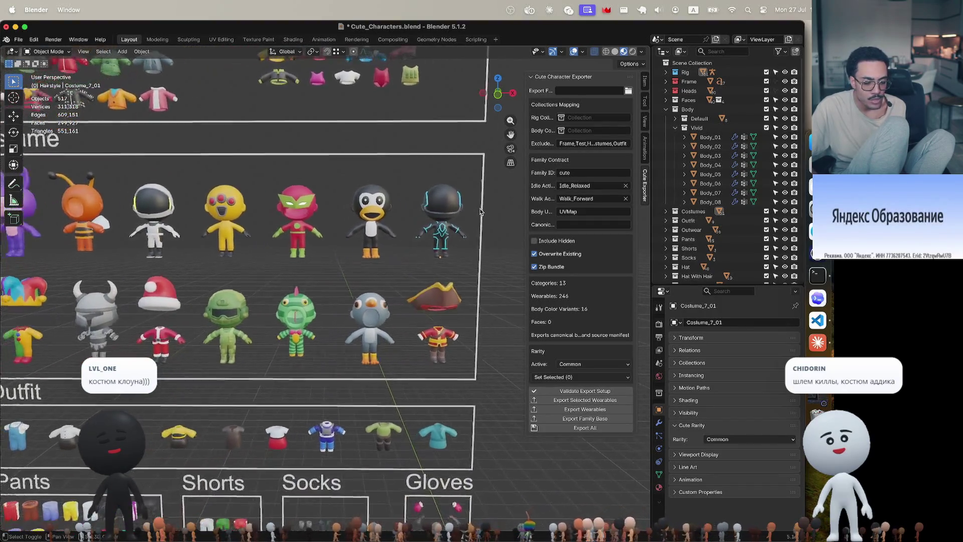
scroll(480, 212, down, 1)
scroll(481, 211, up, 1)
scroll(480, 212, up, 1)
scroll(481, 212, up, 1)
scroll(481, 213, up, 1)
scroll(481, 215, up, 1)
scroll(482, 216, up, 1)
scroll(482, 216, up, 1)
scroll(482, 216, up, 1)
scroll(482, 216, up, 1)
scroll(482, 217, up, 1)
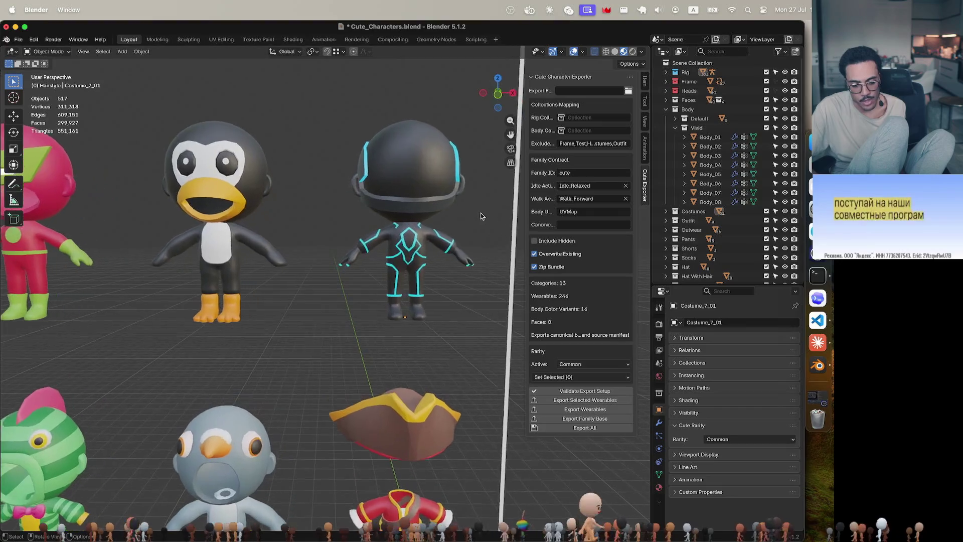
scroll(481, 217, up, 1)
scroll(481, 216, up, 2)
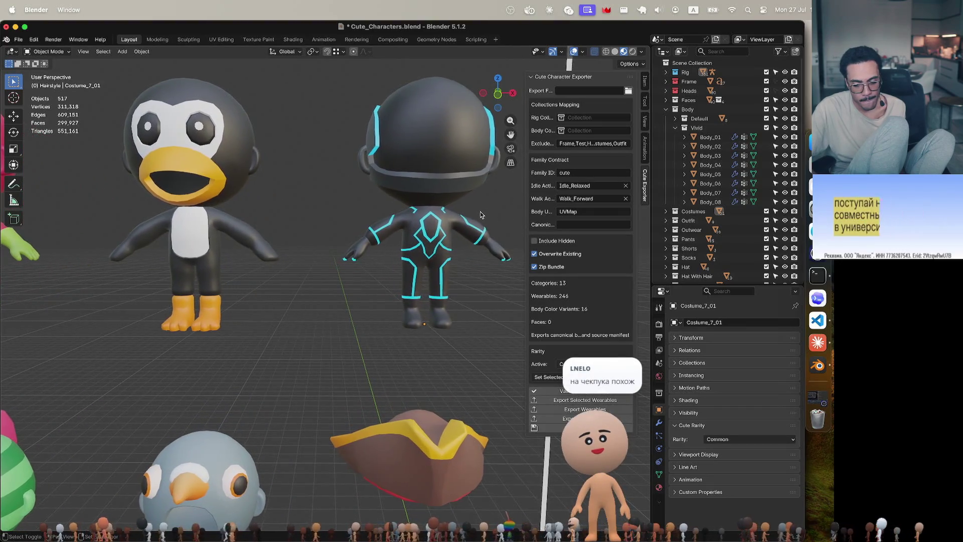
scroll(482, 215, up, 1)
scroll(480, 215, up, 1)
scroll(481, 216, up, 1)
scroll(481, 215, up, 2)
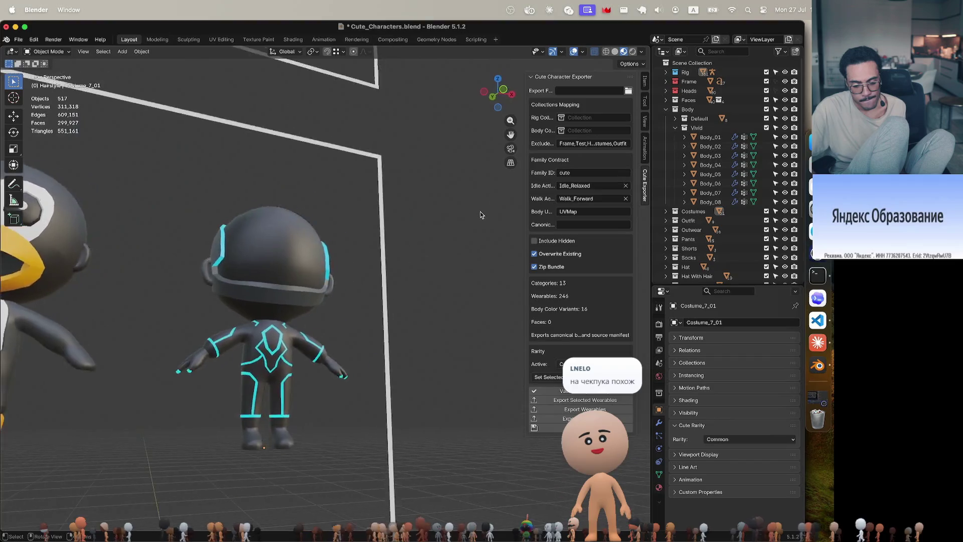
Step: Orbit to face the helmeted character and box-select all three Costume_7_02 pieces
middle_drag(481, 216, 317, 219)
click(317, 220)
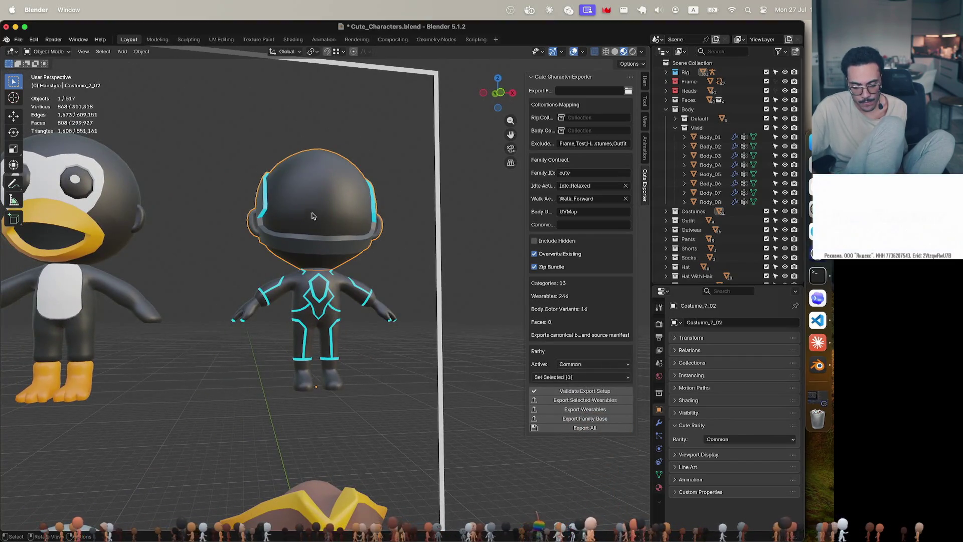
drag(207, 121, 441, 429)
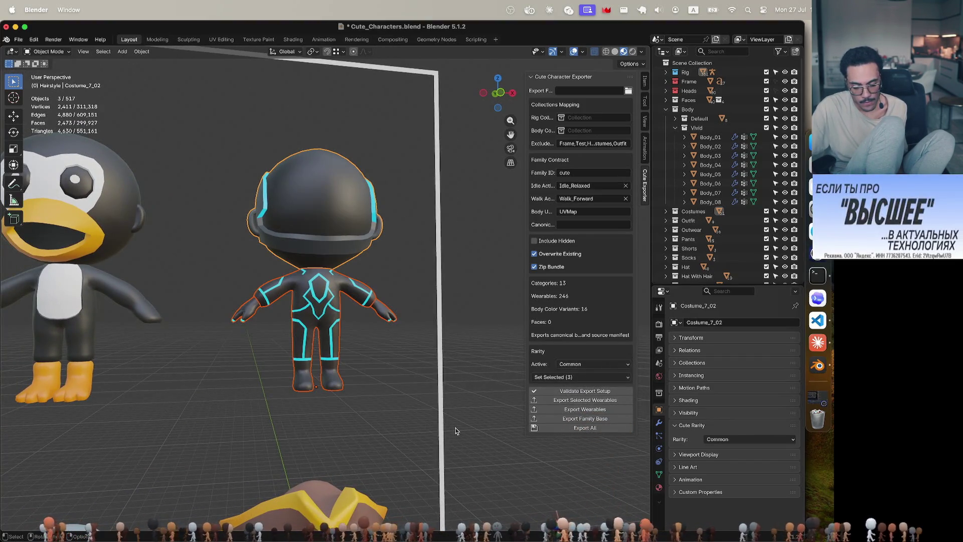
Step: Isolate the helmeted costume in Local View, orbit around it, then exit Local View
key(KP_Divide)
scroll(455, 430, up, 2)
middle_drag(456, 431, 459, 365)
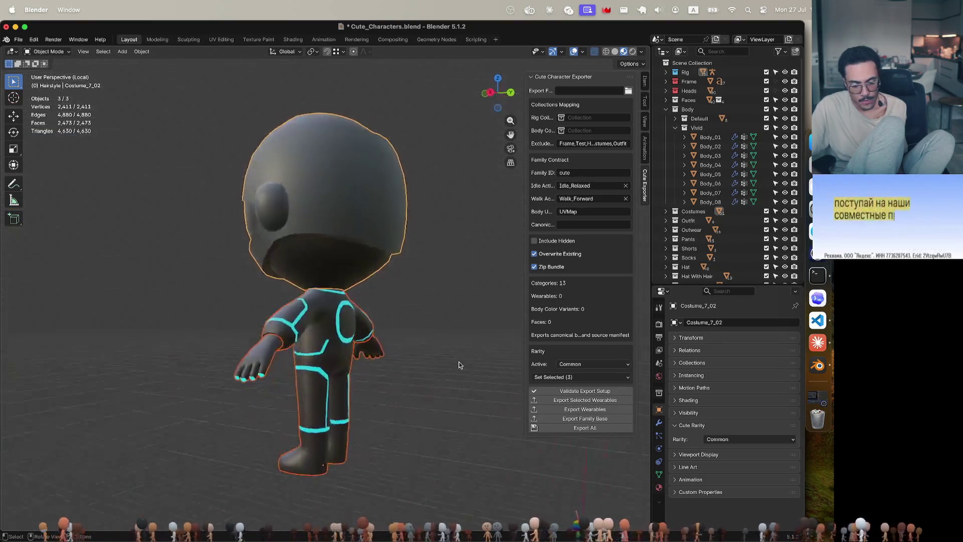
scroll(460, 366, left, 5)
scroll(459, 364, right, 5)
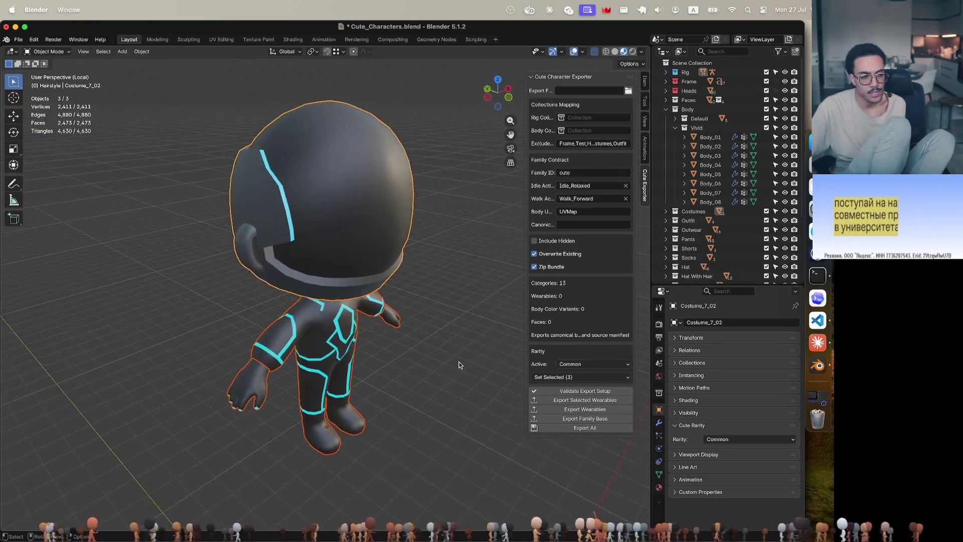
scroll(456, 386, down, 2)
scroll(456, 388, down, 2)
scroll(456, 387, down, 2)
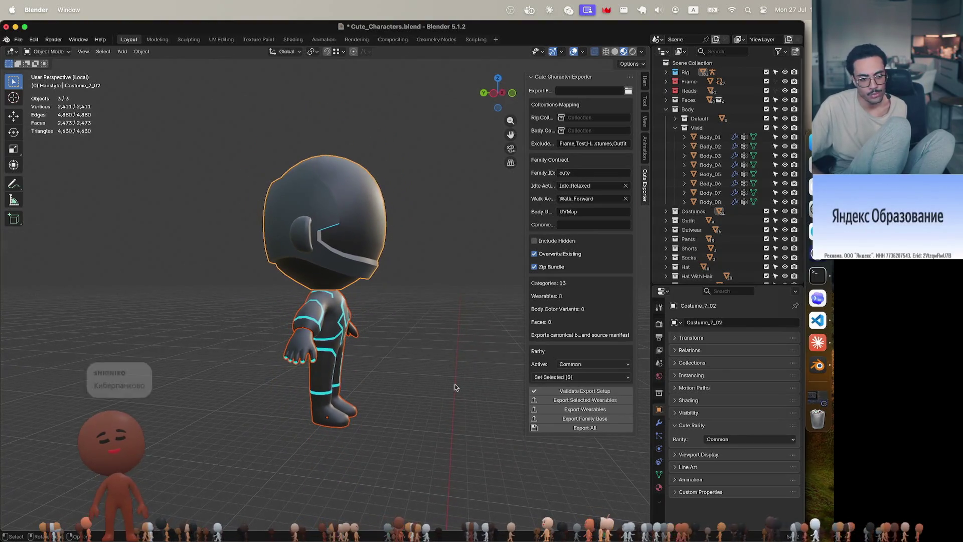
scroll(455, 387, right, 2)
scroll(454, 387, right, 3)
scroll(455, 387, right, 3)
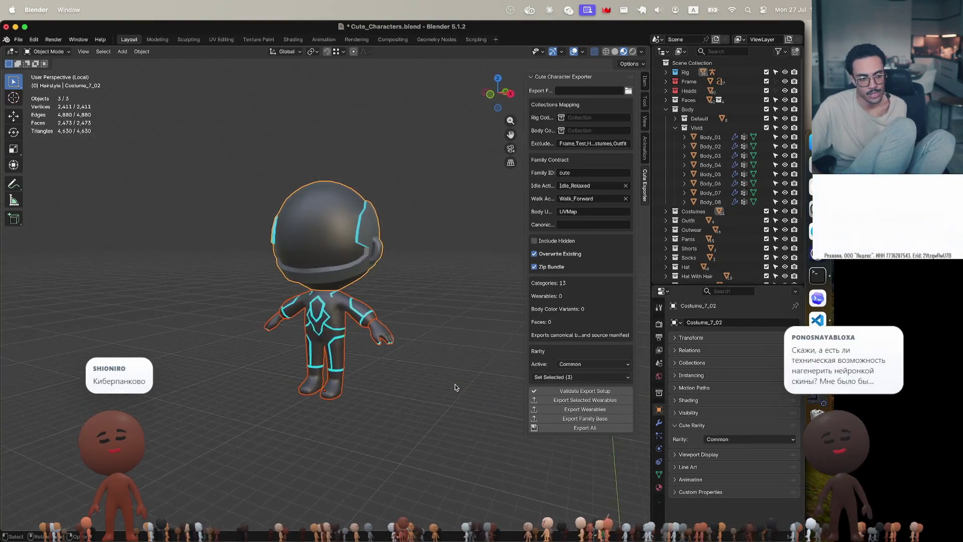
scroll(455, 387, right, 1)
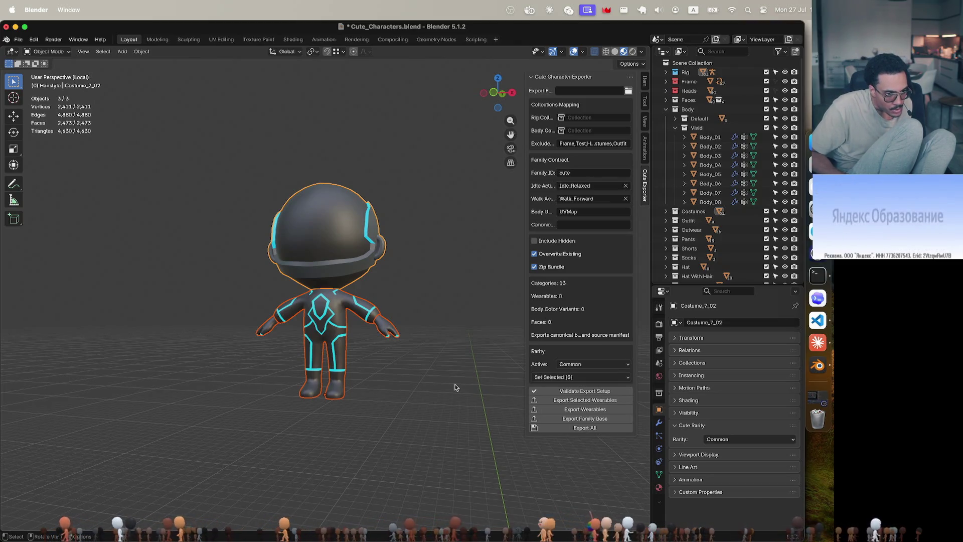
key(KP_Divide)
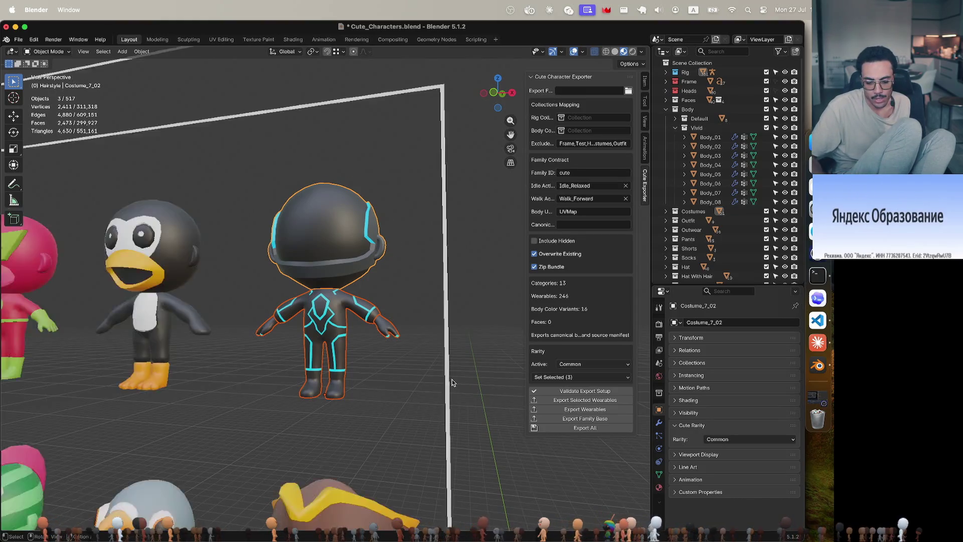
scroll(412, 373, down, 1)
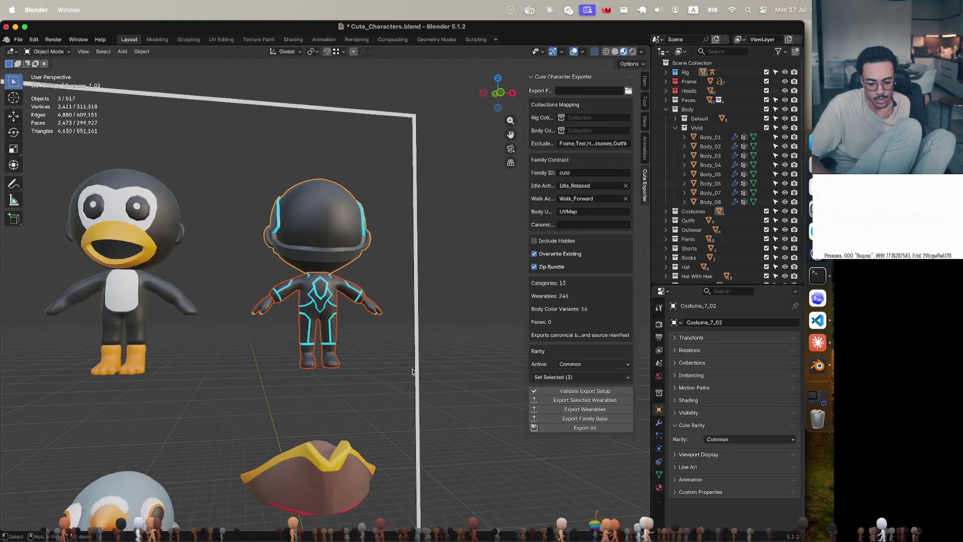
scroll(412, 372, down, 1)
scroll(412, 372, down, 1)
scroll(411, 372, down, 1)
scroll(411, 373, down, 1)
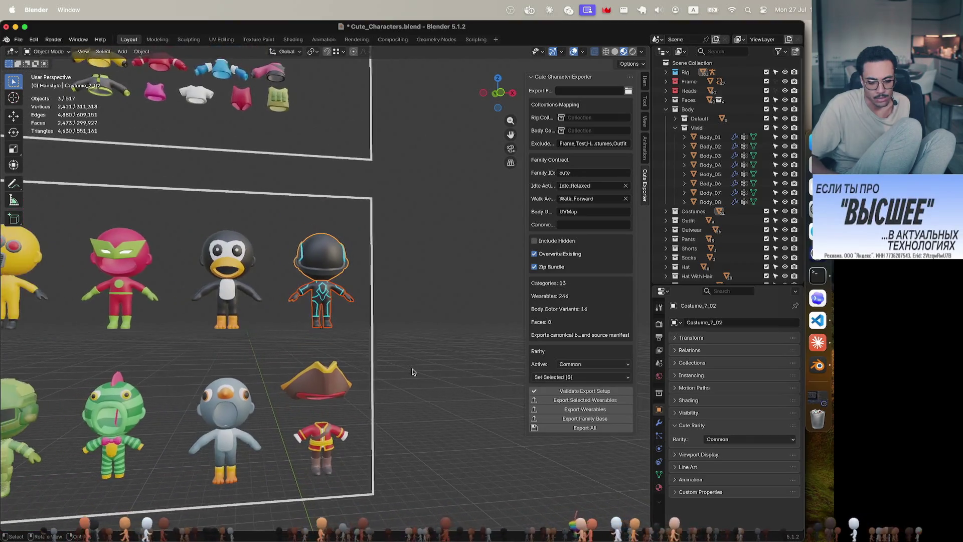
scroll(411, 372, down, 2)
scroll(411, 372, up, 1)
scroll(412, 372, up, 3)
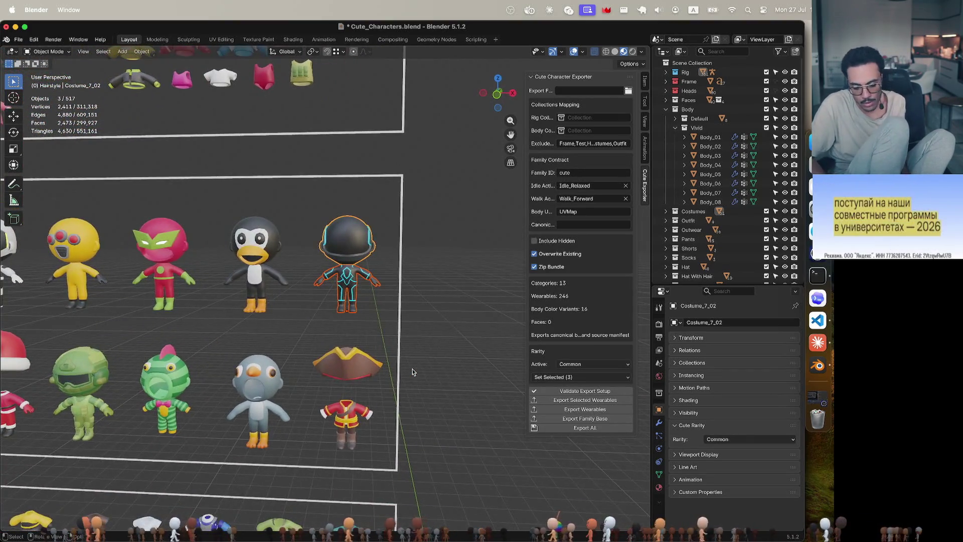
scroll(412, 372, left, 2)
scroll(412, 371, left, 3)
scroll(412, 372, up, 2)
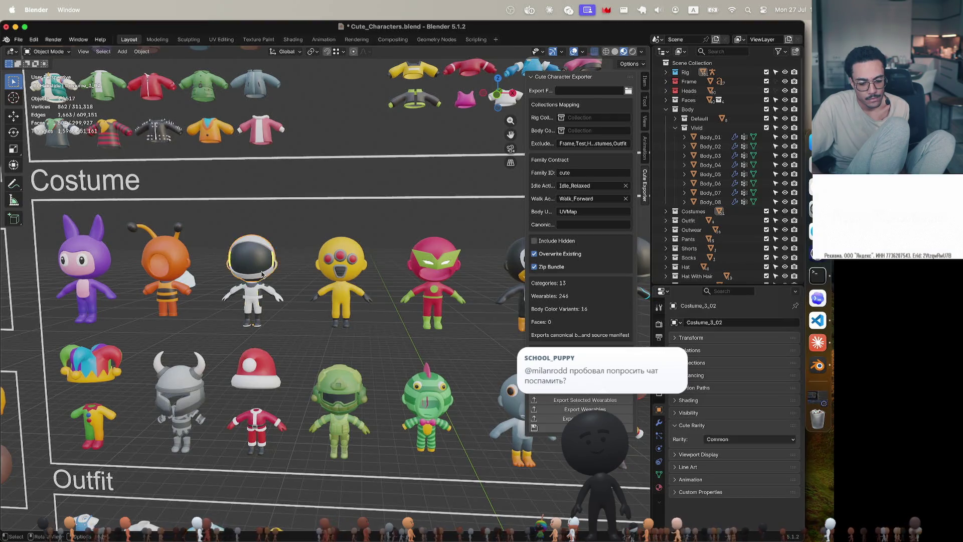
Step: Box-select all five Costume_3 pieces of the white astronaut
shift+click(243, 261)
drag(203, 217, 301, 334)
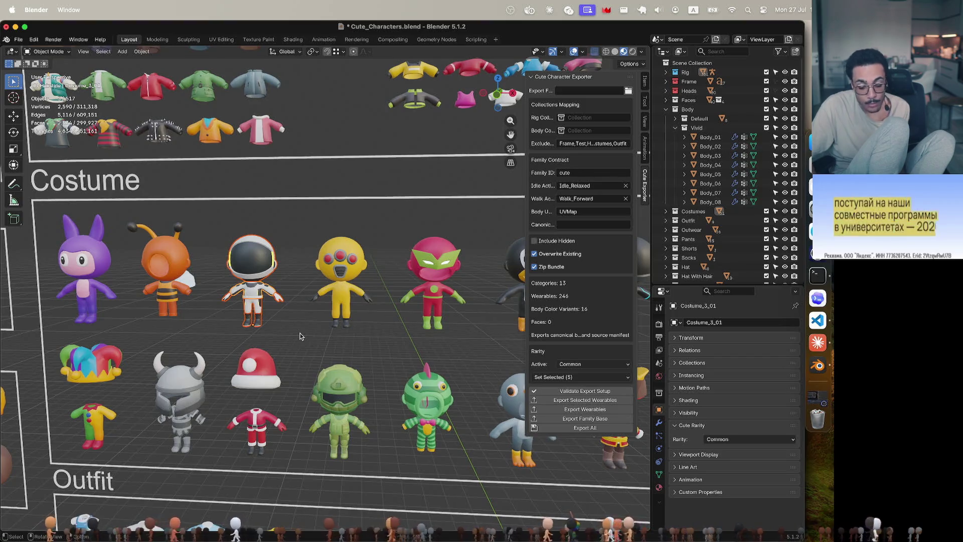
Step: Isolate the astronaut costume in Local View and orbit to see its back
key(KP_Divide)
middle_drag(301, 334, 414, 333)
scroll(414, 332, right, 5)
scroll(414, 333, right, 5)
scroll(414, 333, right, 5)
scroll(414, 333, right, 5)
scroll(414, 333, right, 5)
scroll(415, 332, right, 5)
scroll(414, 333, down, 5)
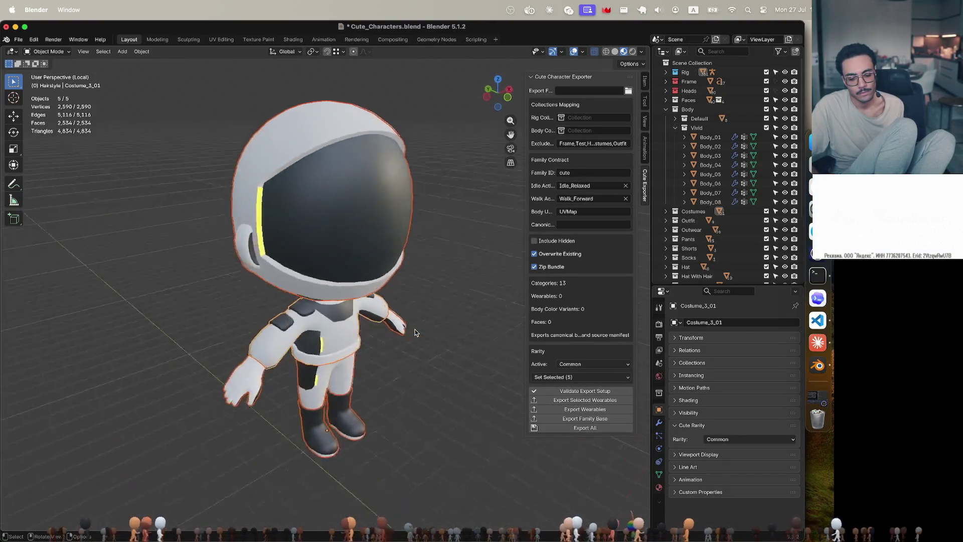
scroll(414, 333, left, 5)
scroll(414, 332, right, 5)
scroll(414, 333, right, 5)
scroll(414, 332, right, 5)
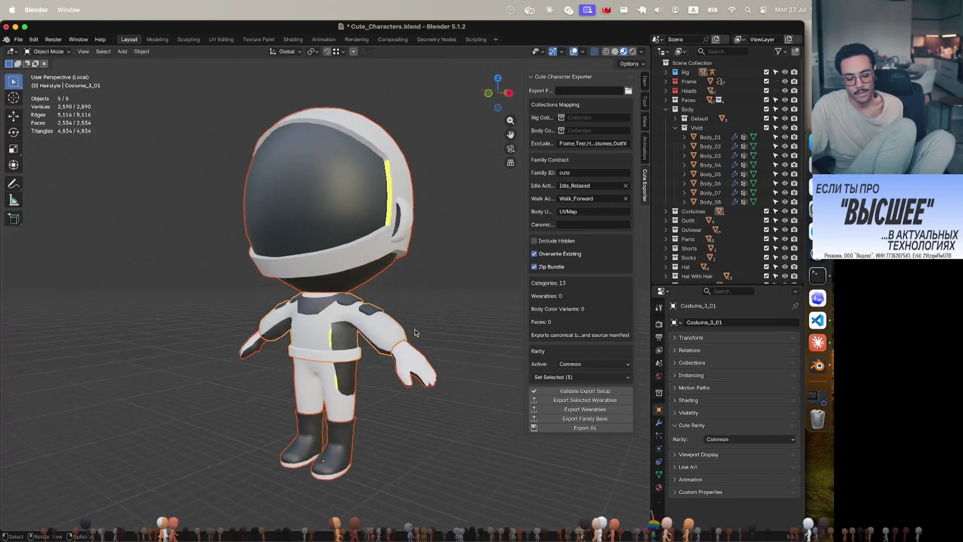
scroll(414, 333, left, 5)
scroll(414, 333, right, 5)
scroll(414, 333, right, 5)
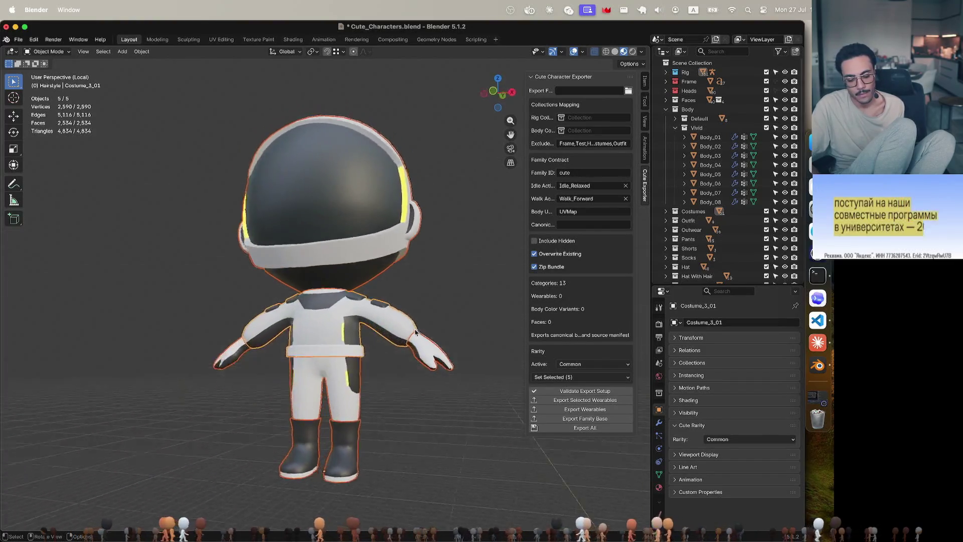
scroll(414, 333, up, 3)
scroll(414, 332, up, 5)
scroll(414, 332, up, 5)
scroll(414, 333, down, 5)
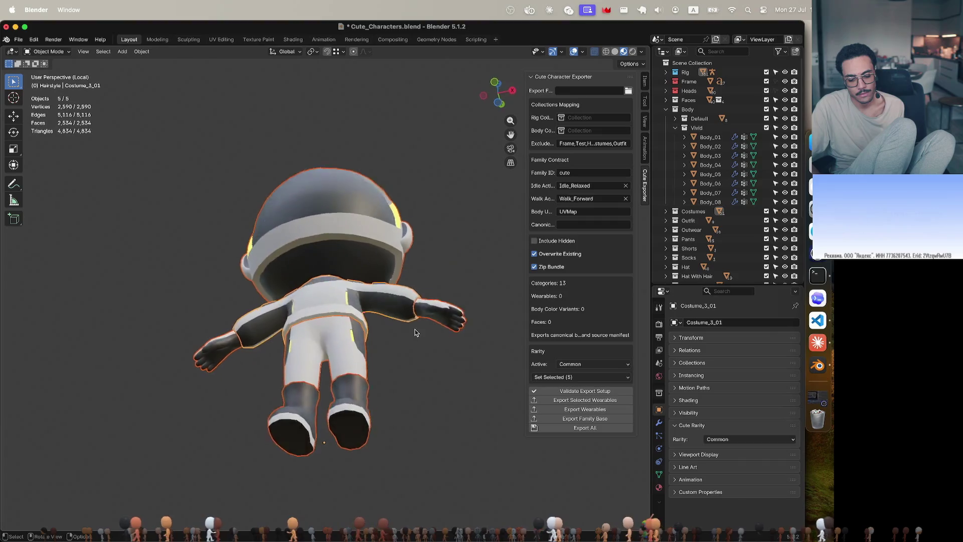
scroll(415, 333, down, 5)
scroll(414, 332, right, 3)
scroll(414, 332, right, 5)
scroll(414, 333, right, 5)
scroll(414, 333, left, 3)
scroll(414, 332, left, 2)
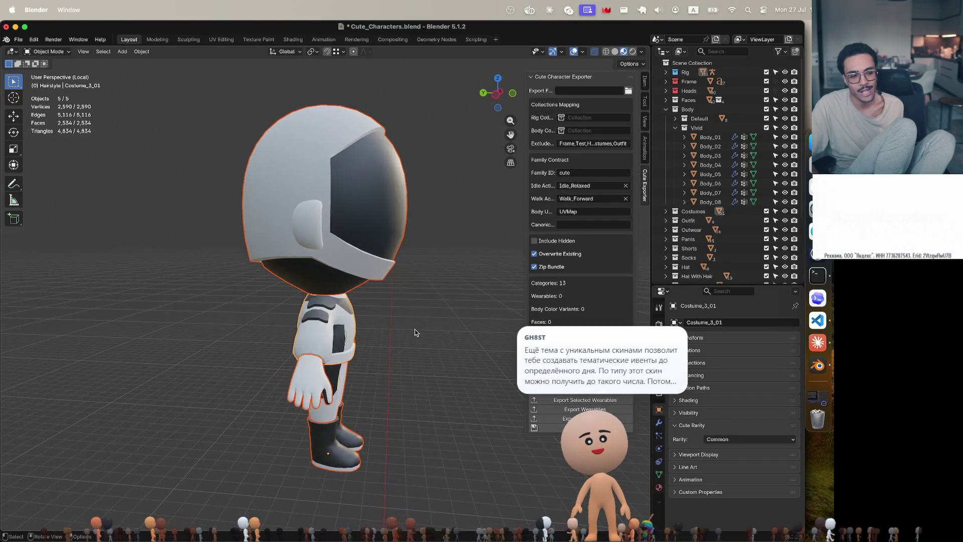
scroll(414, 333, right, 2)
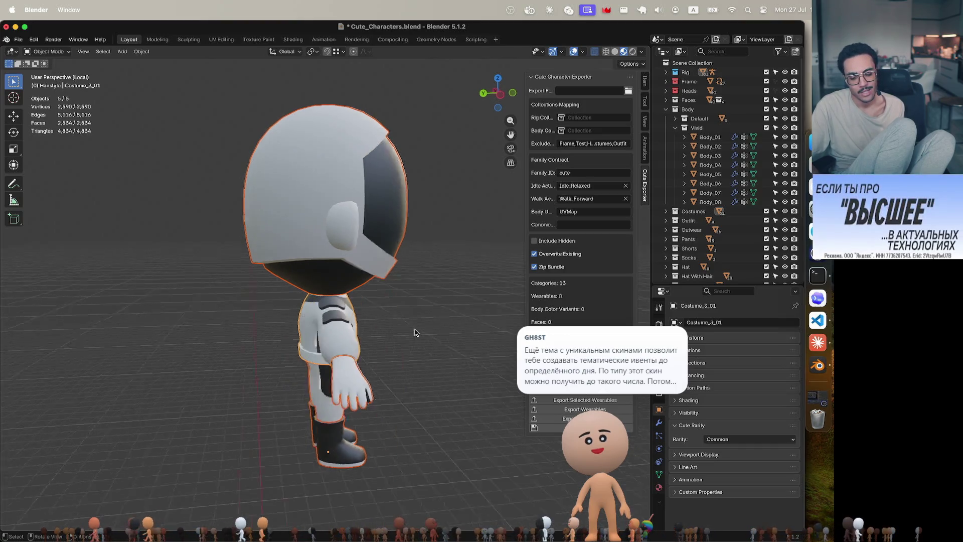
scroll(414, 334, left, 4)
scroll(414, 333, left, 1)
scroll(414, 332, down, 2)
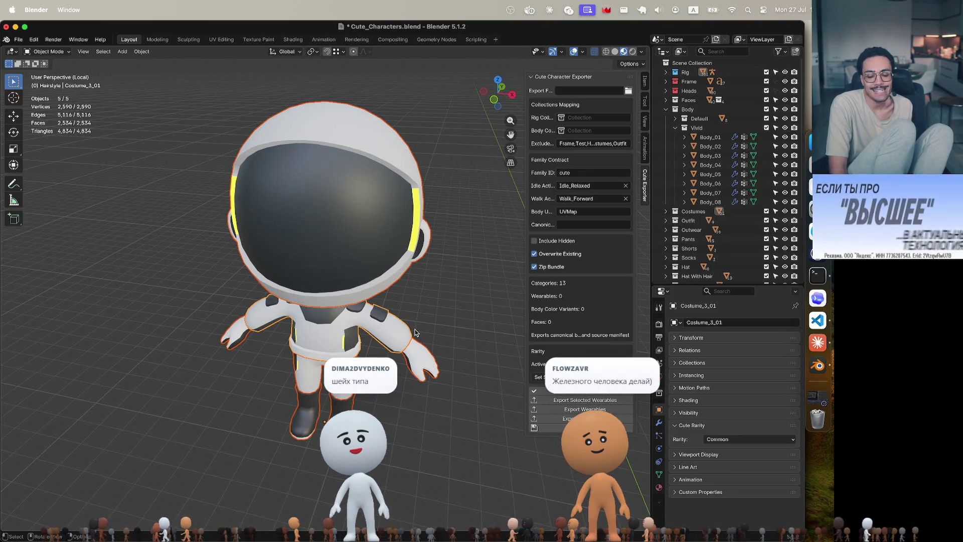
Step: Exit Local View, box-select the yellow masked costume and briefly isolate it
key(KP_Divide)
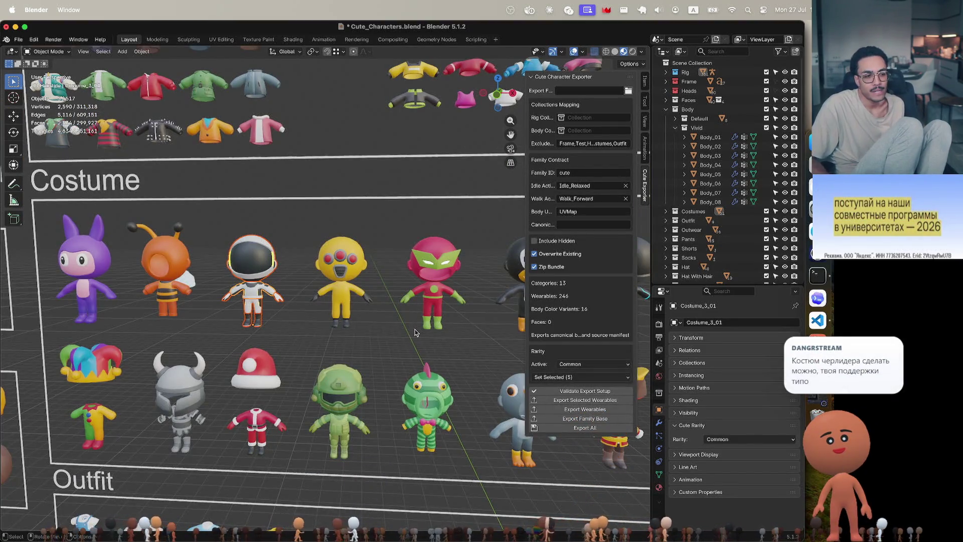
scroll(414, 332, down, 1)
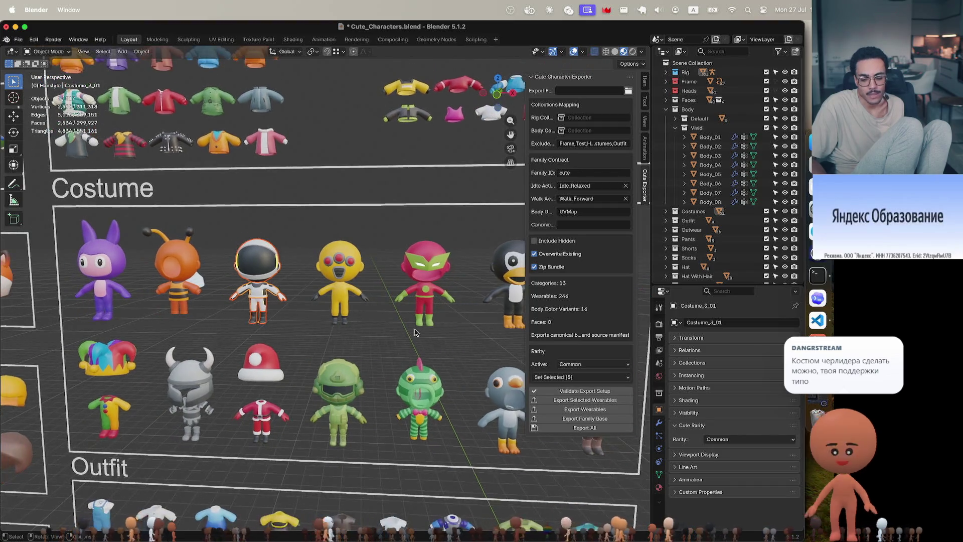
scroll(415, 332, down, 1)
scroll(415, 332, down, 1)
scroll(415, 333, down, 1)
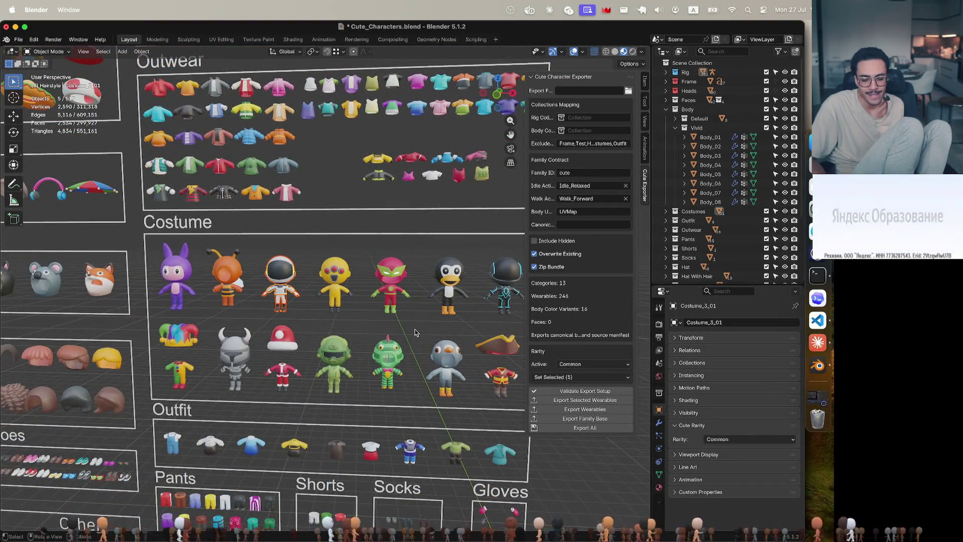
click(399, 328)
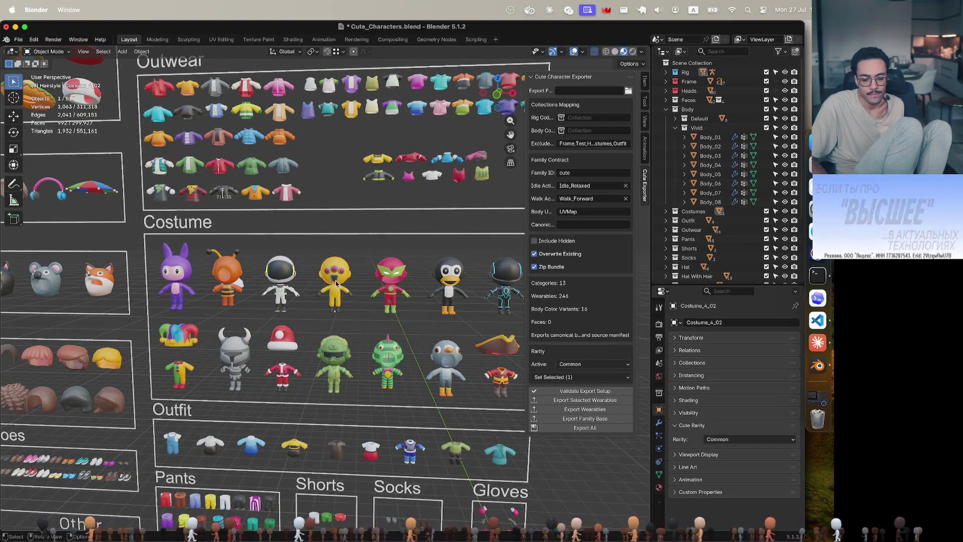
click(330, 296)
mouse_move(301, 241)
mouse_down()
mouse_move(376, 338)
mouse_move(372, 330)
mouse_up()
key(KP_Divide)
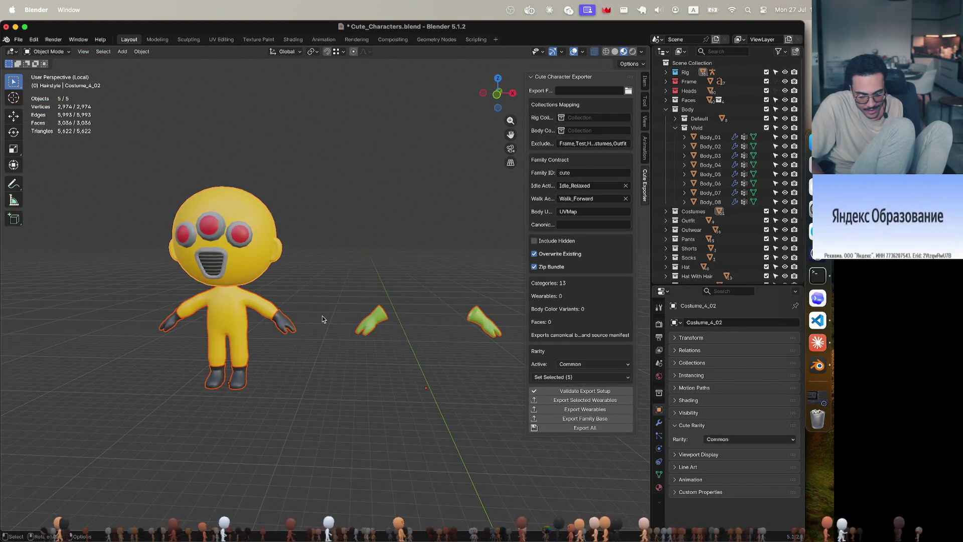
key(KP_Divide)
Step: Re-select the yellow costume, isolate it again, return to the full sheet and select the astronaut's parts
drag(300, 243, 350, 312)
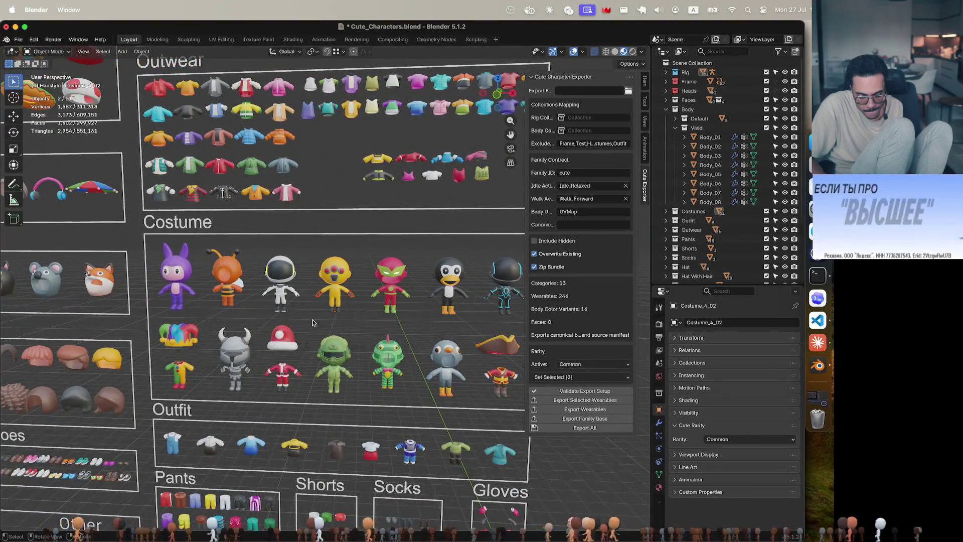
drag(356, 248, 356, 249)
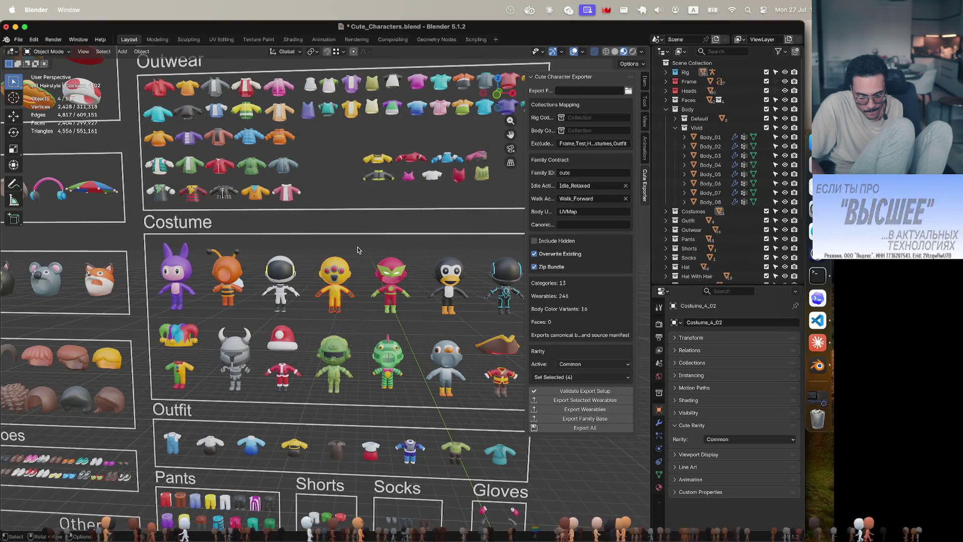
key(KP_Divide)
scroll(447, 265, left, 5)
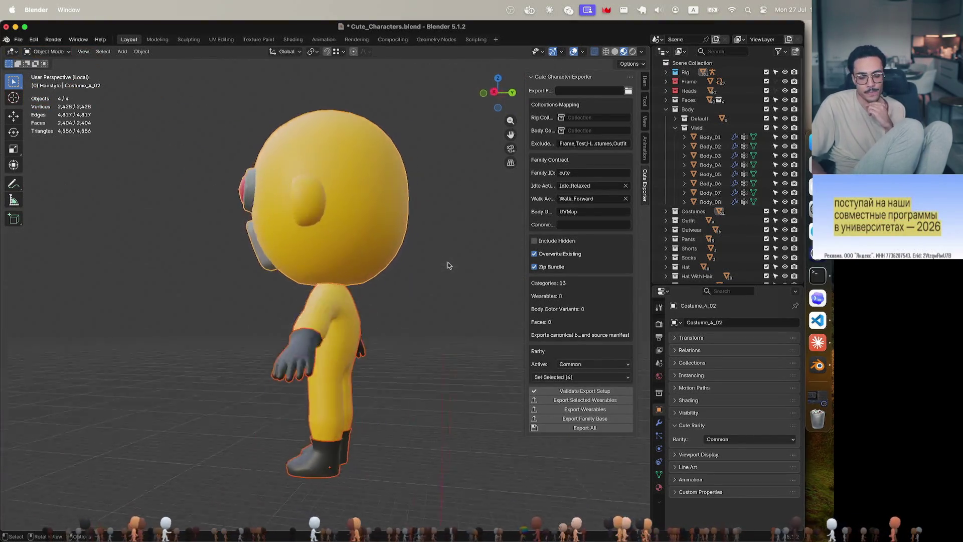
scroll(448, 265, left, 5)
scroll(448, 265, left, 5)
scroll(448, 265, left, 3)
scroll(449, 265, left, 2)
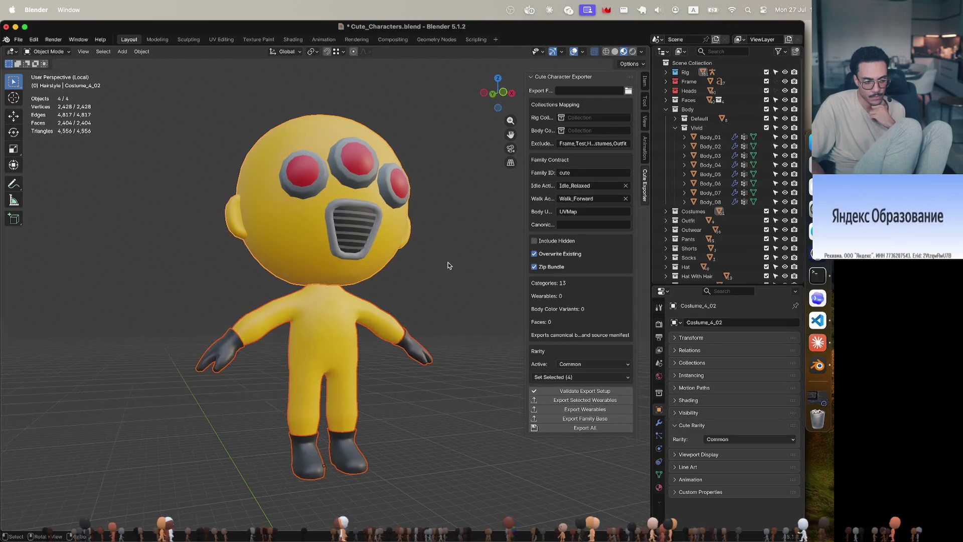
scroll(448, 265, left, 5)
scroll(448, 265, left, 5)
scroll(448, 265, left, 5)
scroll(448, 265, left, 5)
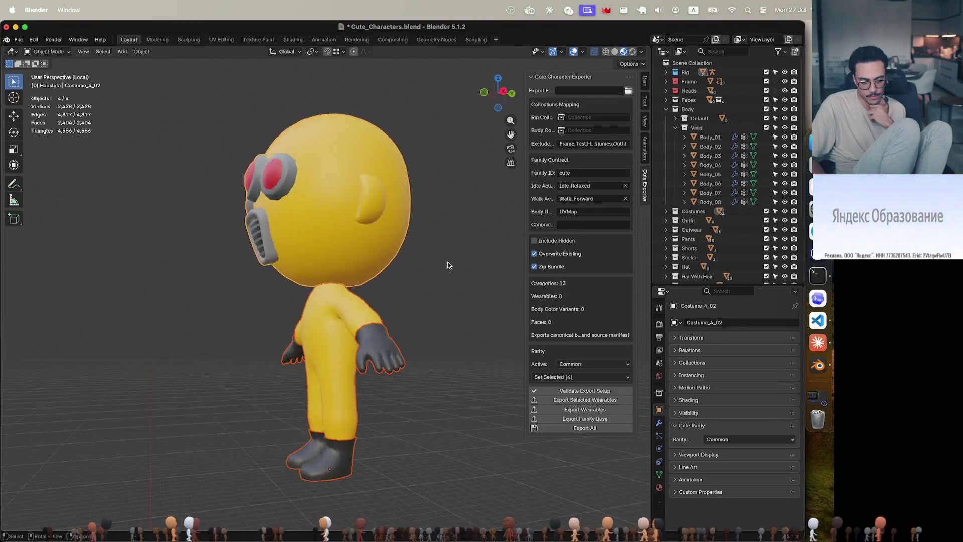
scroll(447, 265, left, 5)
scroll(448, 265, left, 5)
scroll(448, 265, left, 5)
scroll(447, 265, left, 5)
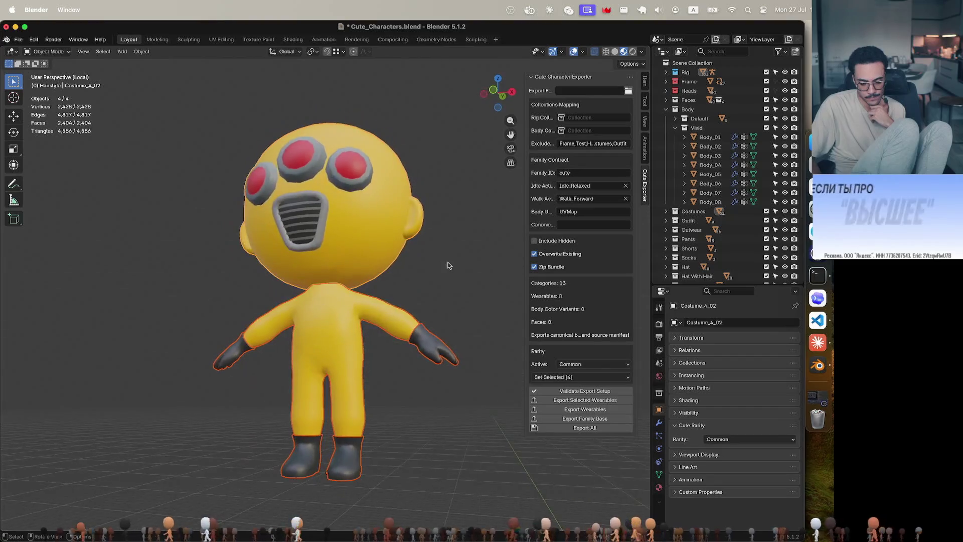
key(slash)
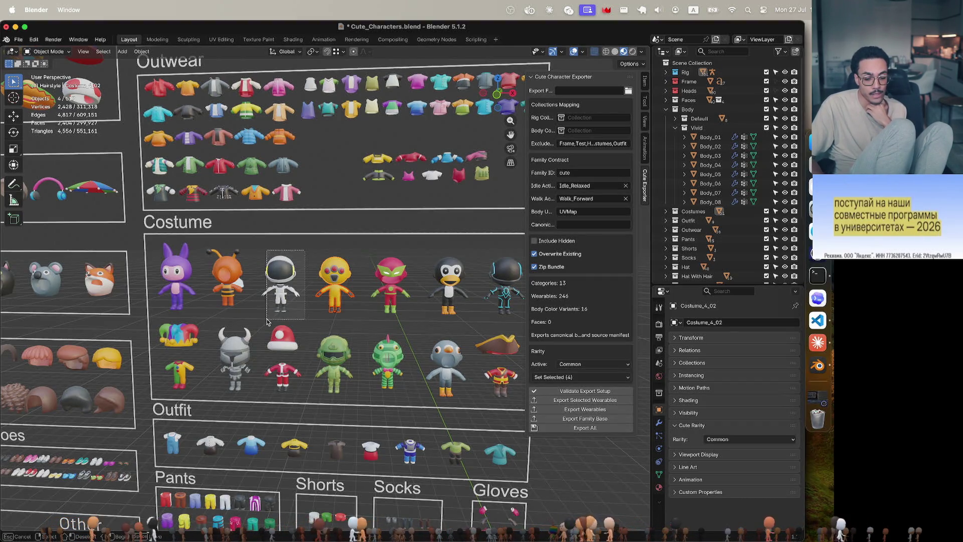
shift+drag(262, 312, 262, 313)
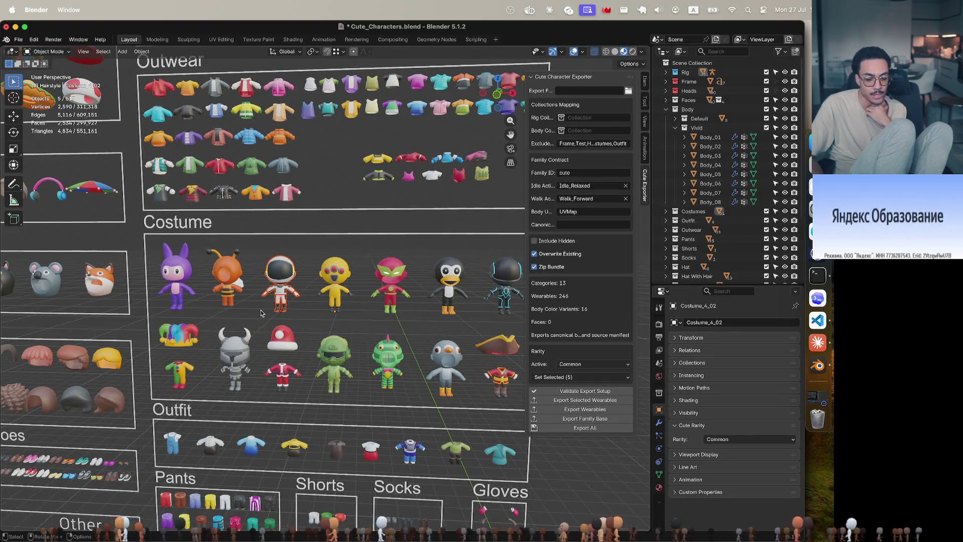
scroll(298, 286, up, 1)
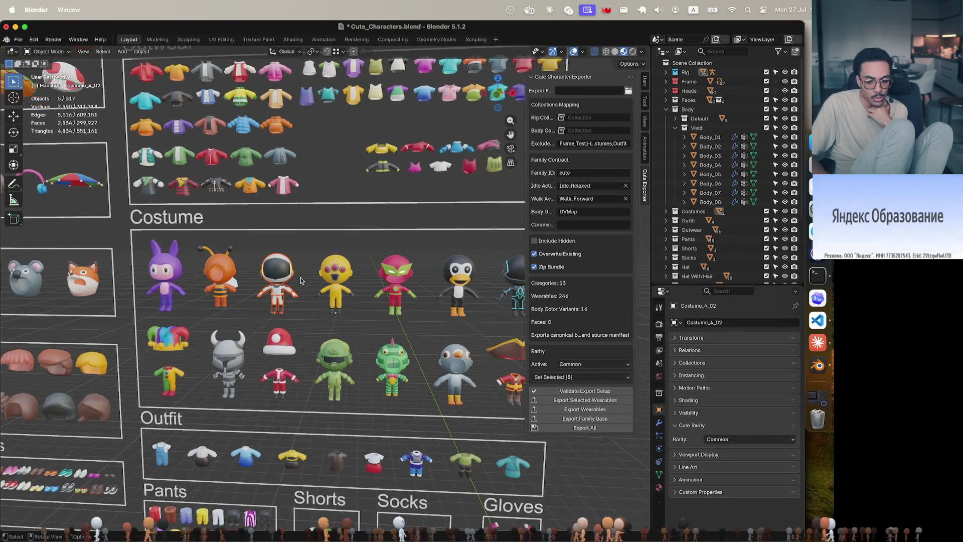
scroll(299, 285, up, 1)
scroll(300, 283, up, 1)
scroll(301, 281, up, 2)
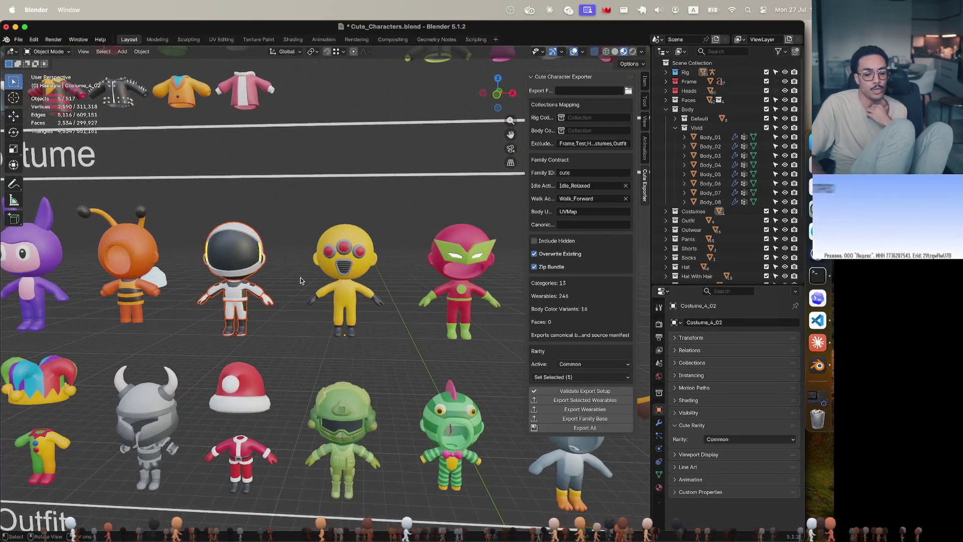
Step: Clear the costume selection before browsing the Outfit through Glasses sections
click(390, 185)
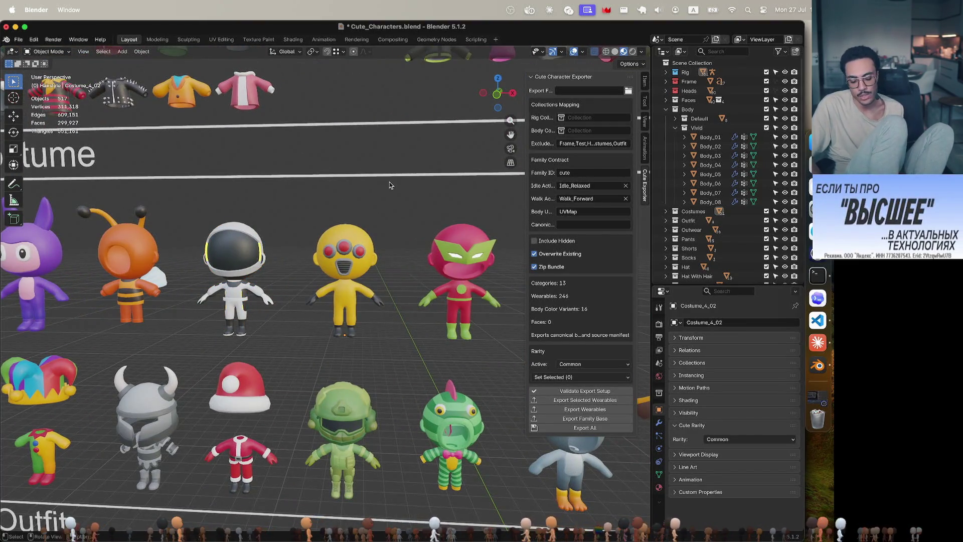
scroll(390, 185, right, 5)
scroll(390, 186, right, 5)
scroll(390, 186, right, 3)
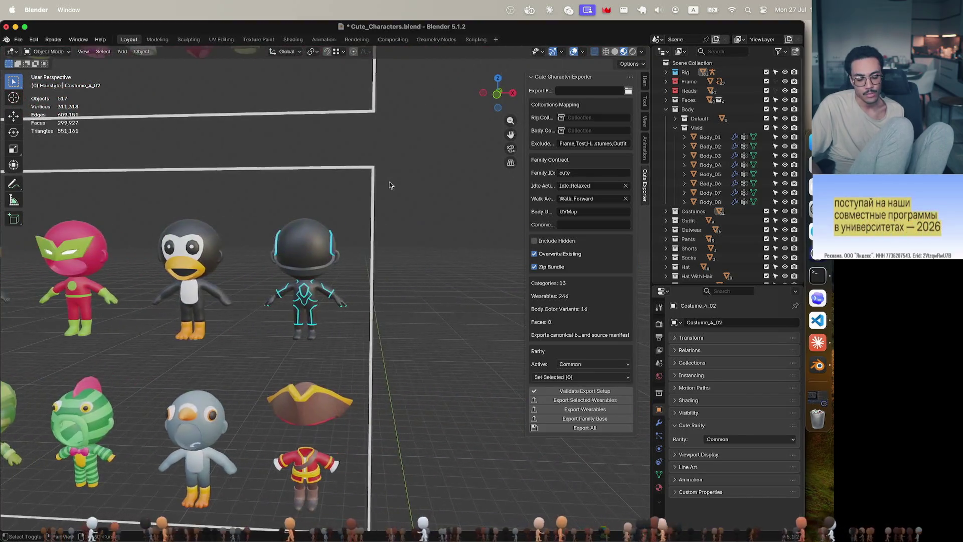
scroll(390, 185, left, 5)
scroll(410, 189, left, 2)
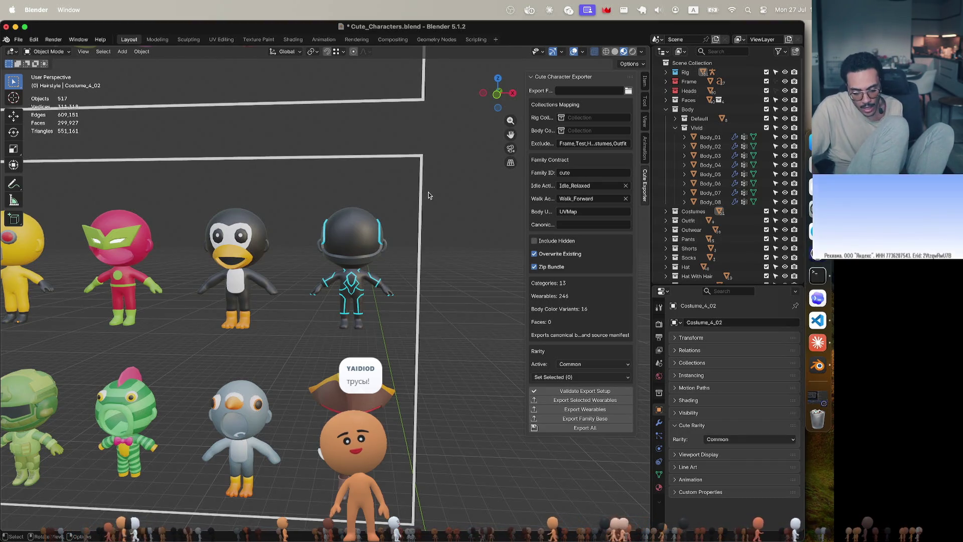
scroll(431, 195, down, 3)
scroll(429, 194, down, 4)
scroll(428, 195, down, 4)
scroll(428, 196, down, 3)
scroll(407, 241, up, 2)
scroll(379, 292, up, 2)
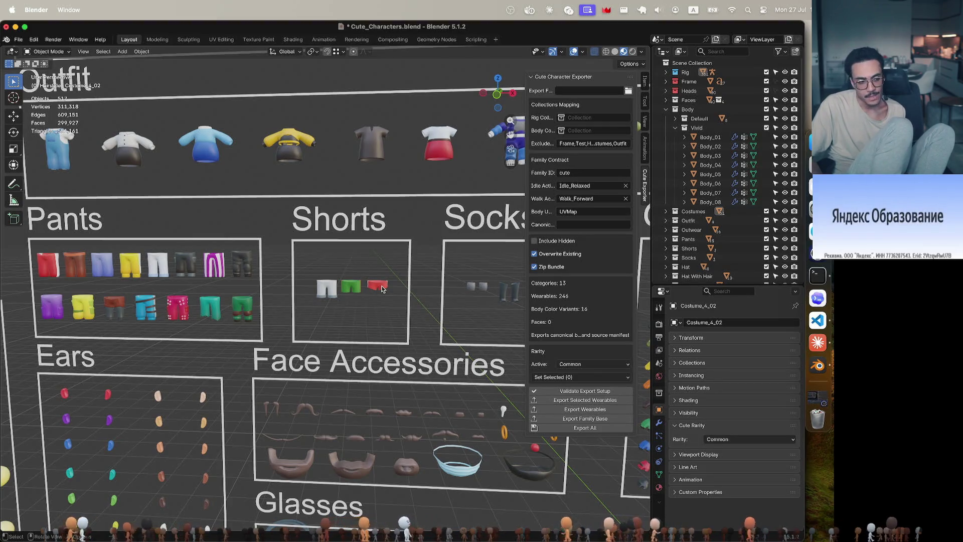
scroll(382, 289, right, 3)
scroll(382, 288, down, 2)
scroll(382, 288, down, 3)
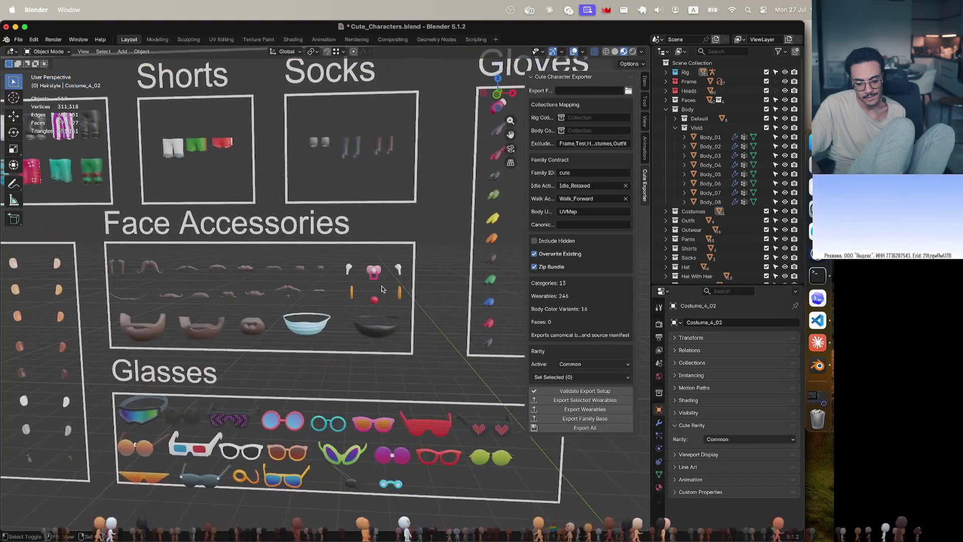
scroll(382, 289, up, 3)
scroll(382, 288, up, 5)
scroll(382, 288, up, 2)
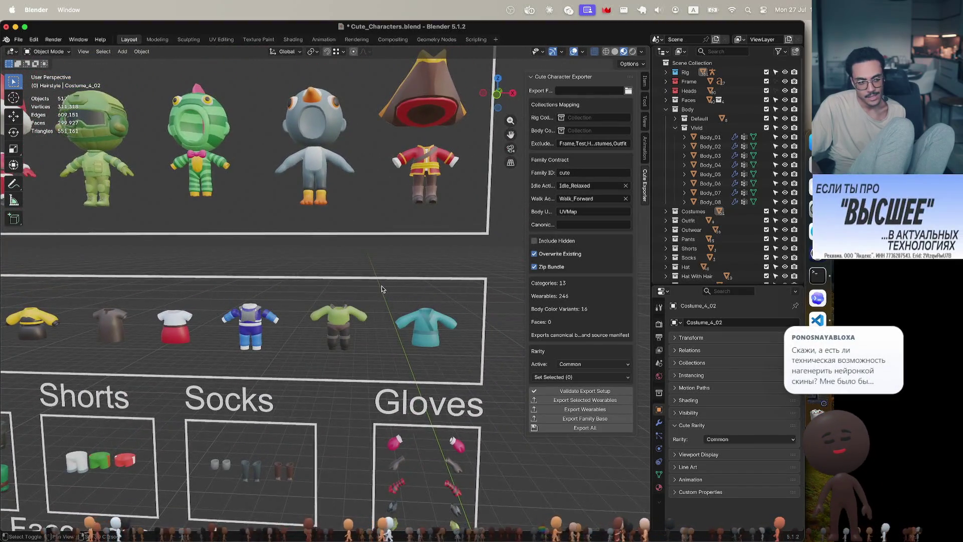
scroll(381, 289, up, 3)
scroll(382, 288, up, 1)
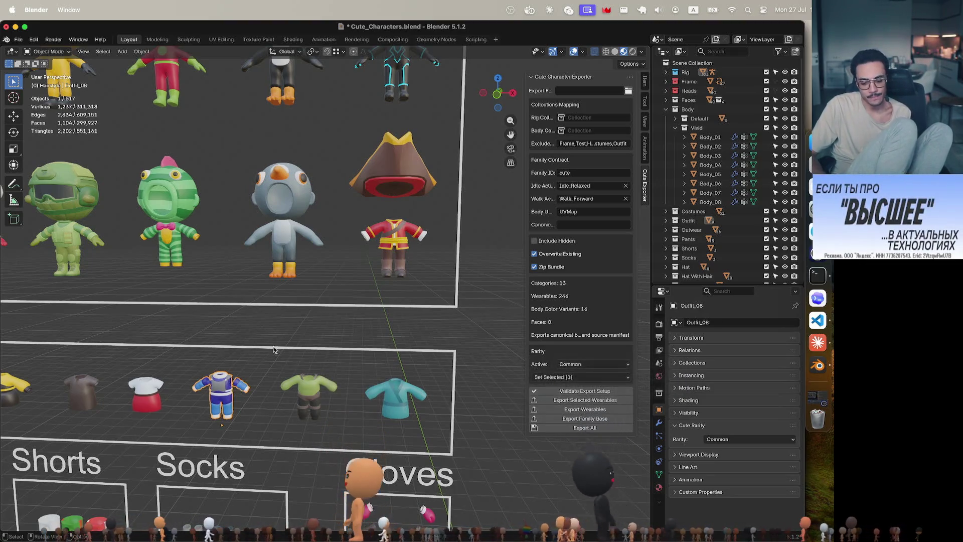
shift+scroll(239, 390, left, 5)
Step: Shift-select Outfit_08 to make it the active object
shift+click(245, 370)
shift+scroll(244, 370, left, 2)
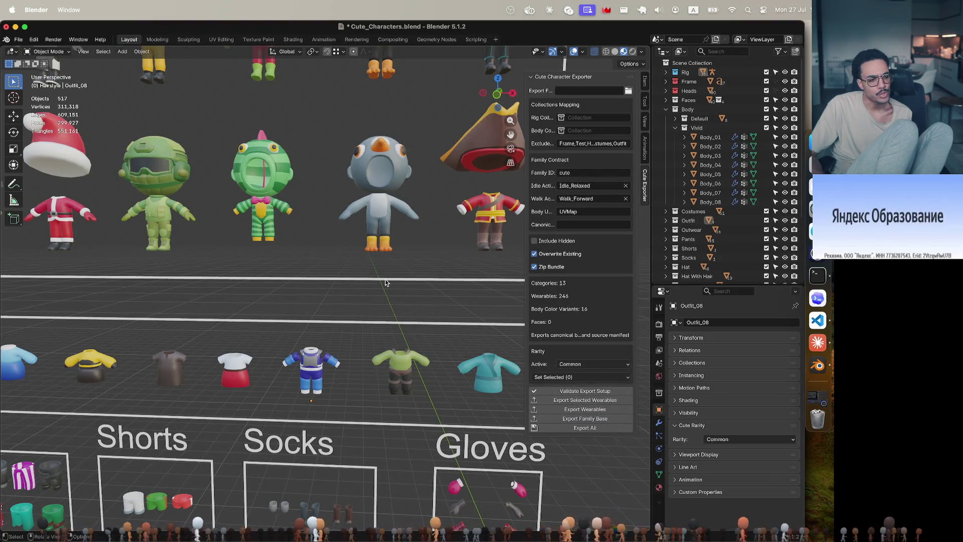
scroll(385, 282, up, 2)
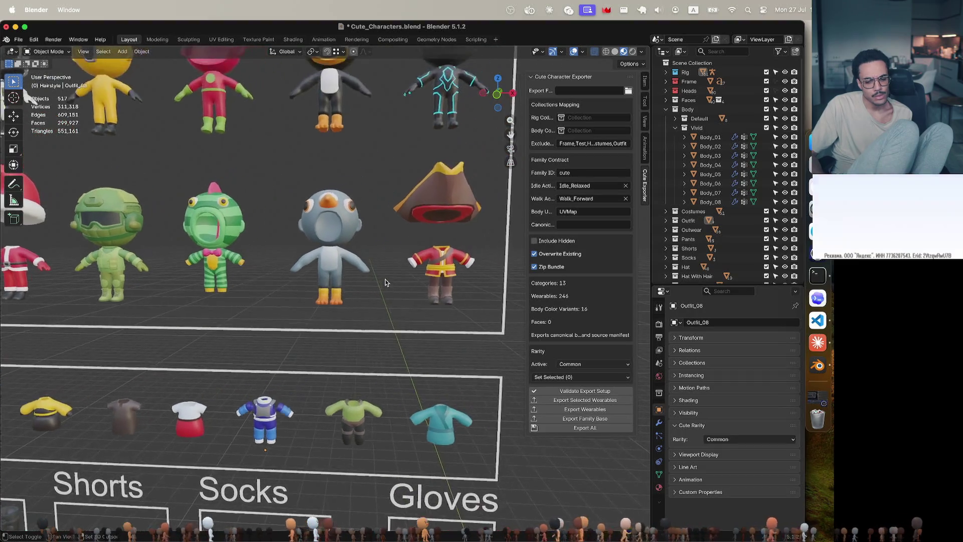
scroll(385, 283, up, 2)
scroll(385, 282, up, 2)
scroll(384, 282, up, 1)
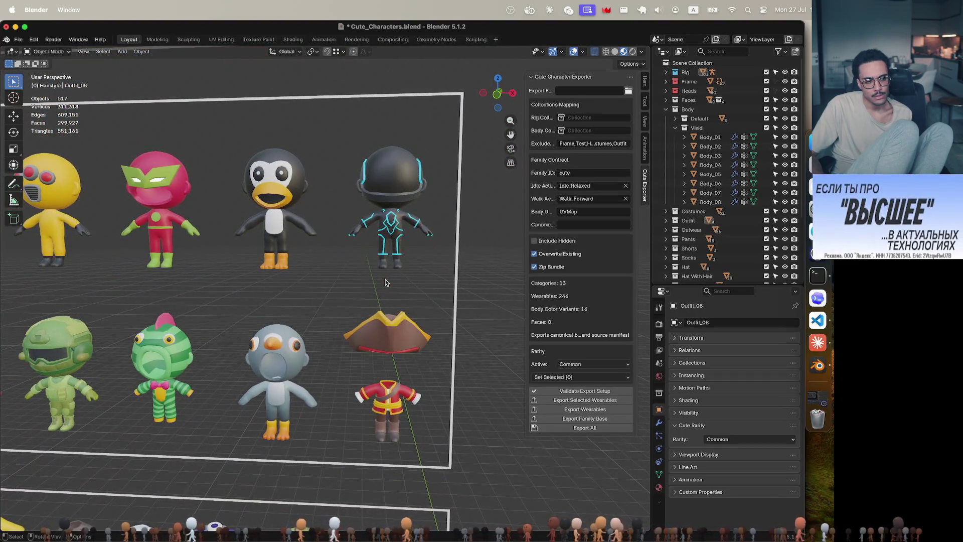
shift+scroll(319, 220, up, 3)
shift+scroll(319, 220, up, 3)
shift+scroll(320, 219, right, 2)
shift+scroll(319, 219, right, 2)
shift+scroll(319, 219, right, 2)
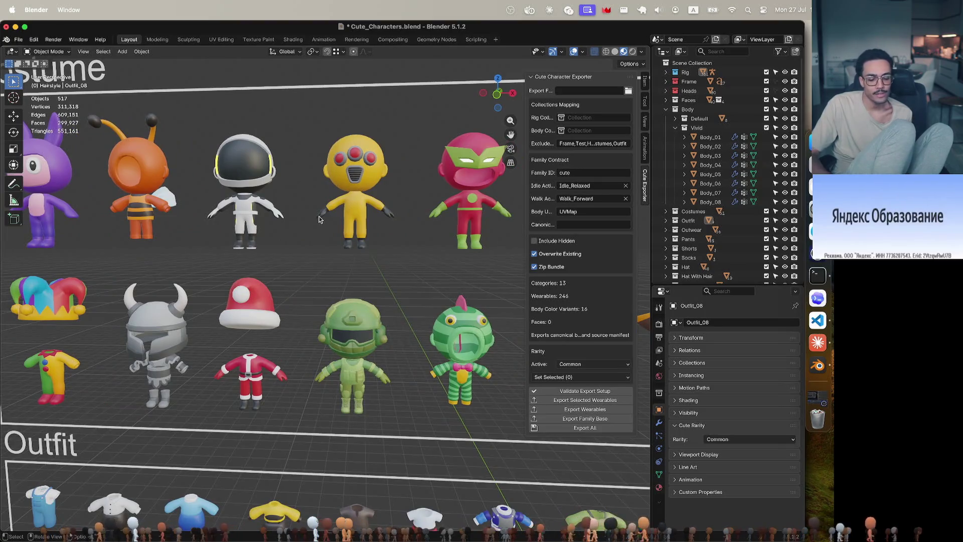
scroll(320, 219, down, 2)
scroll(316, 225, down, 2)
scroll(316, 225, down, 1)
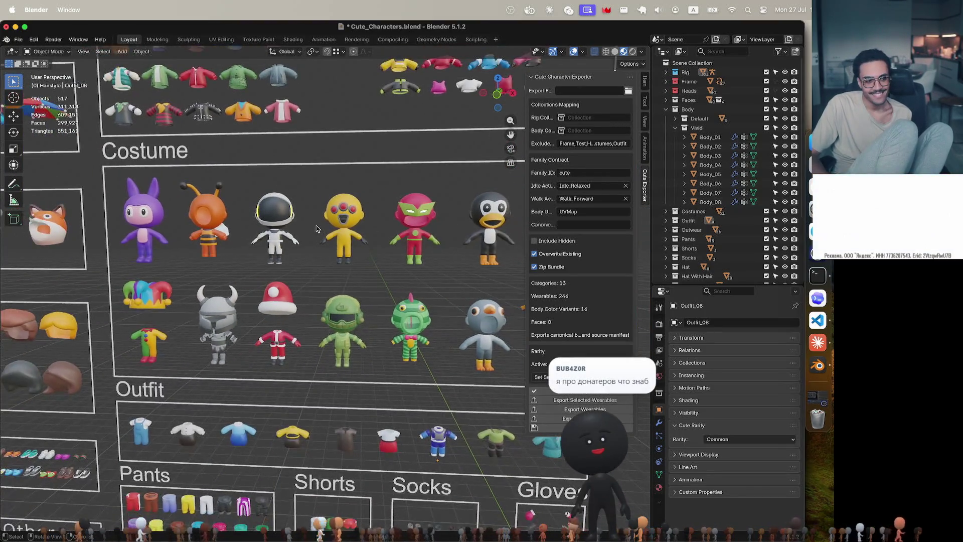
scroll(316, 225, up, 2)
scroll(316, 225, up, 1)
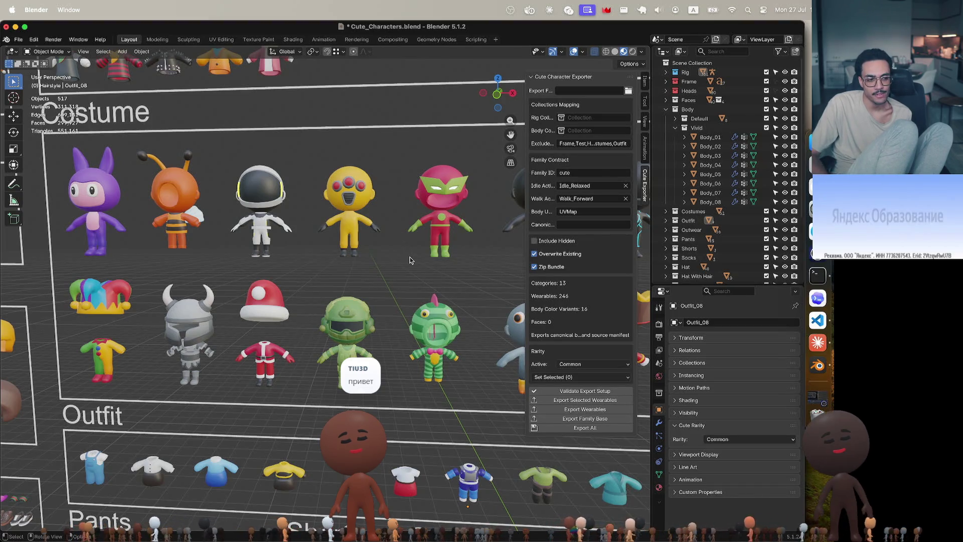
shift+scroll(410, 259, right, 5)
shift+scroll(410, 258, right, 5)
shift+scroll(409, 259, right, 1)
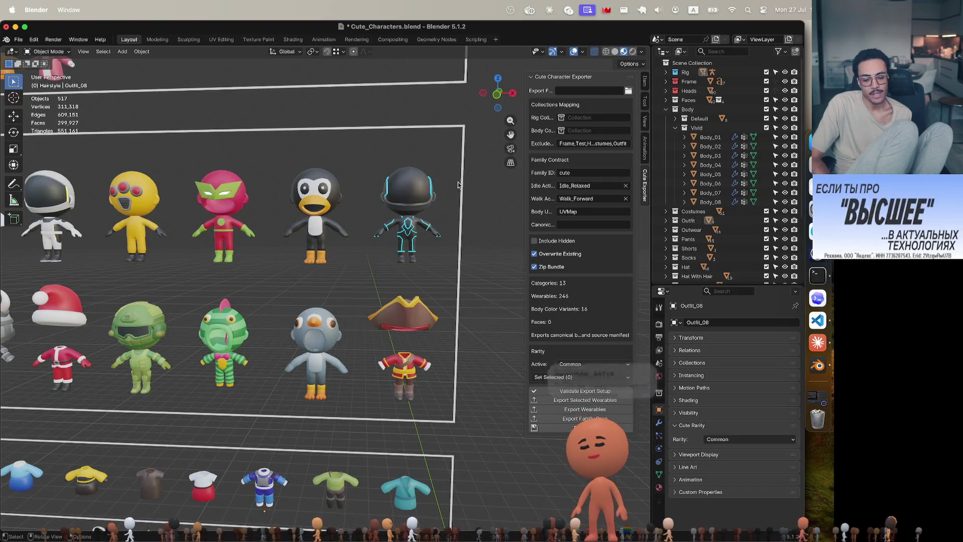
scroll(458, 184, left, 5)
scroll(458, 184, up, 3)
scroll(457, 184, down, 3)
scroll(458, 183, left, 2)
scroll(458, 184, up, 3)
scroll(457, 184, up, 3)
scroll(458, 185, right, 5)
scroll(458, 184, right, 2)
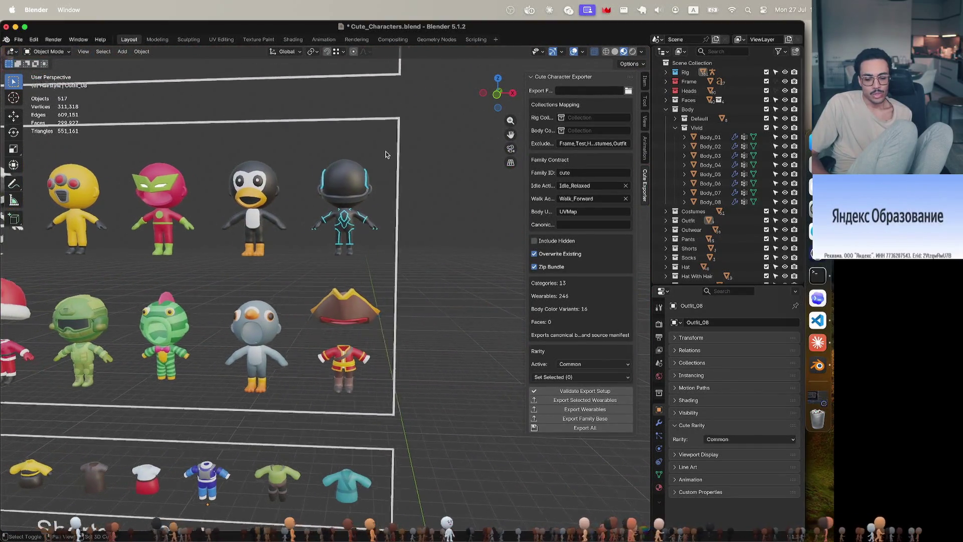
scroll(385, 154, left, 6)
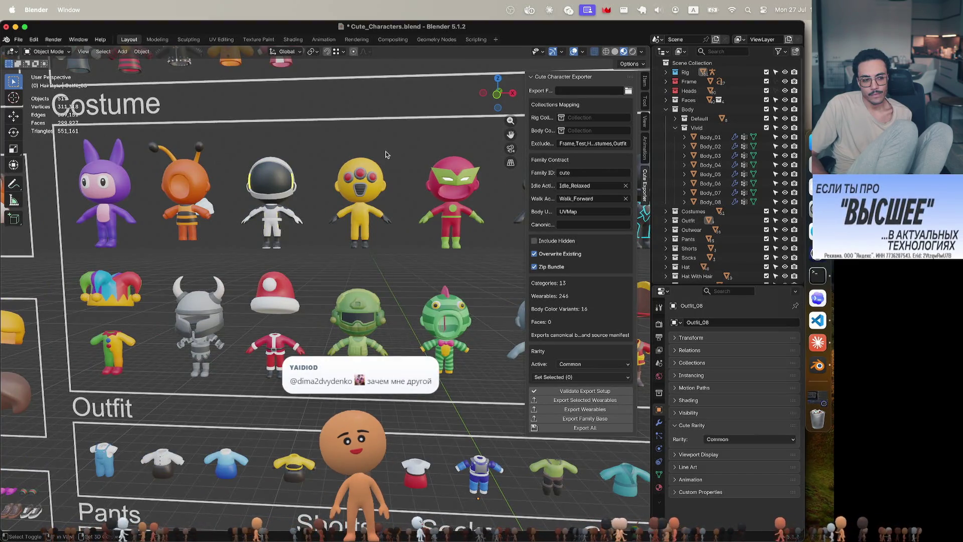
scroll(385, 155, right, 3)
scroll(385, 155, right, 3)
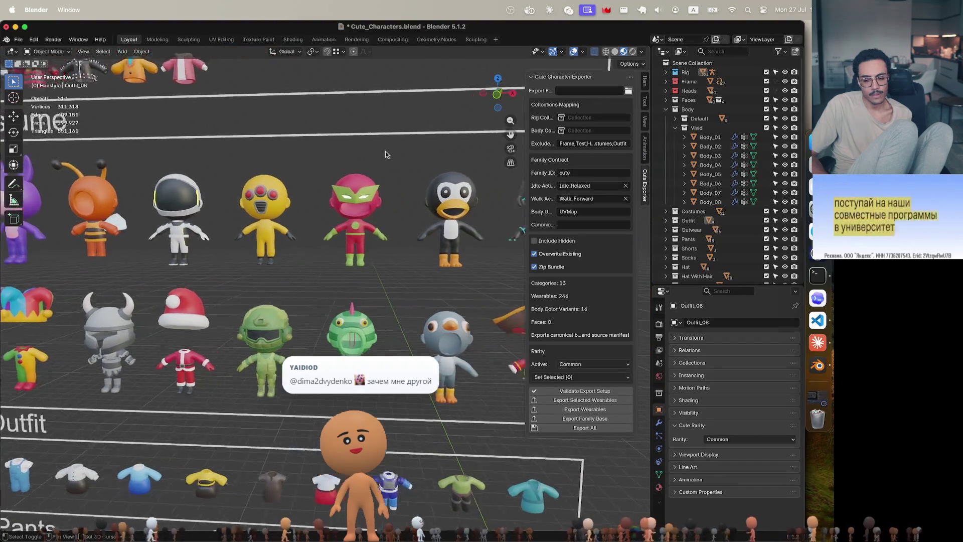
scroll(386, 154, right, 3)
scroll(385, 154, right, 3)
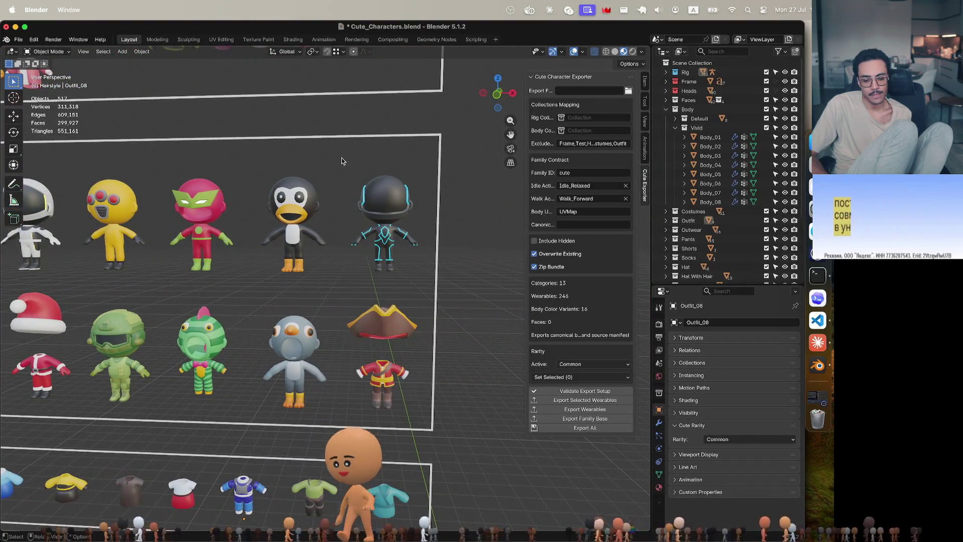
Step: Box-select the three parts of the black-helmeted cyber-suit costume with glowing blue lines
drag(336, 159, 494, 286)
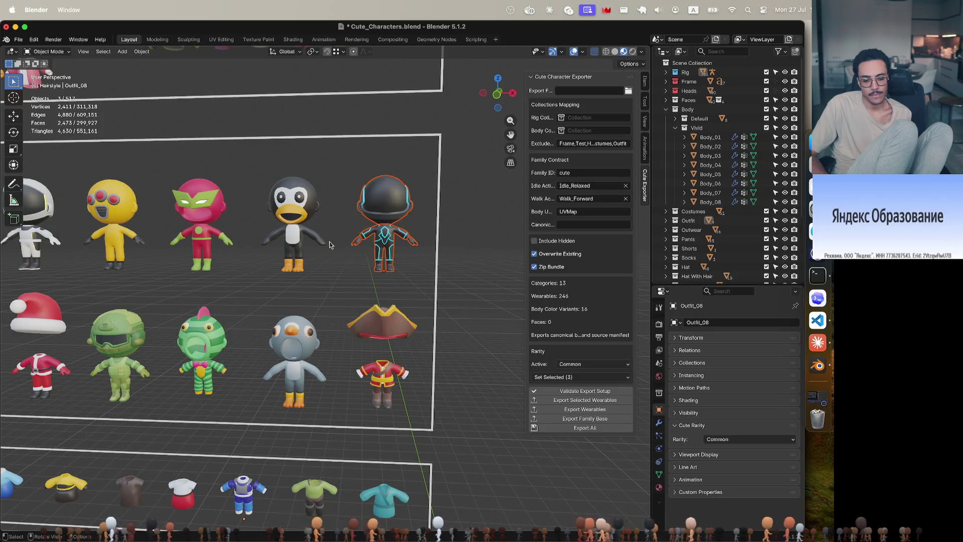
Step: Isolate the two-piece penguin costume in Local View, inspect its side, then restore the full sheet
click(308, 218)
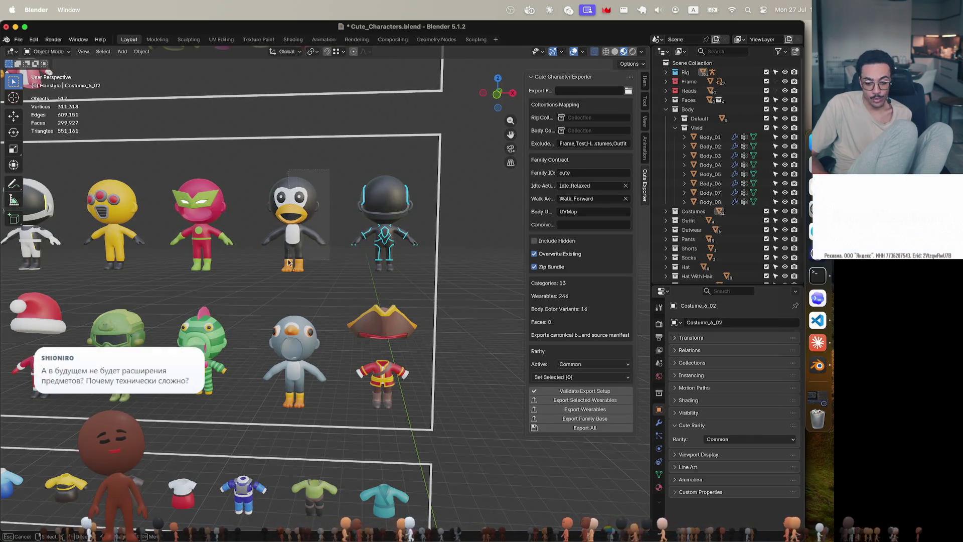
drag(260, 292, 258, 285)
key(KP_Divide)
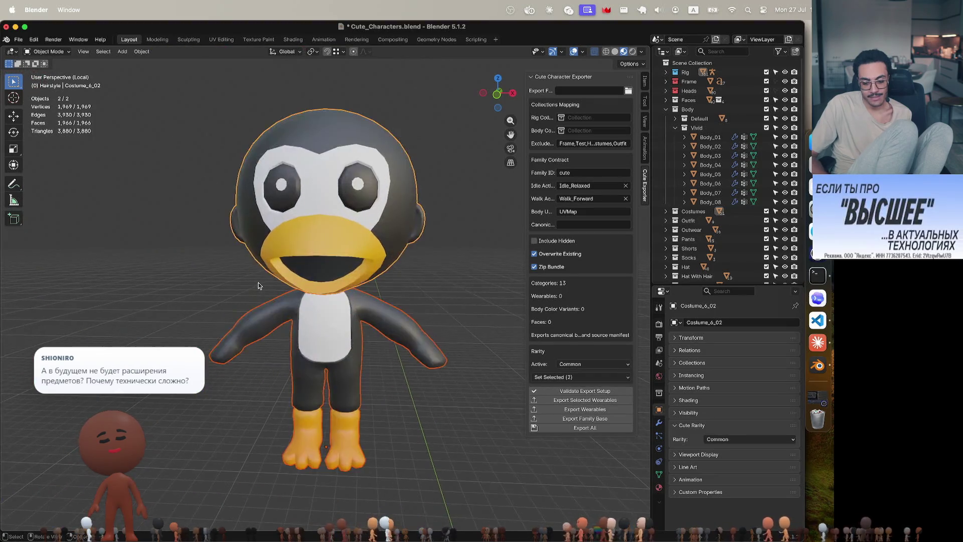
middle_drag(258, 286, 257, 286)
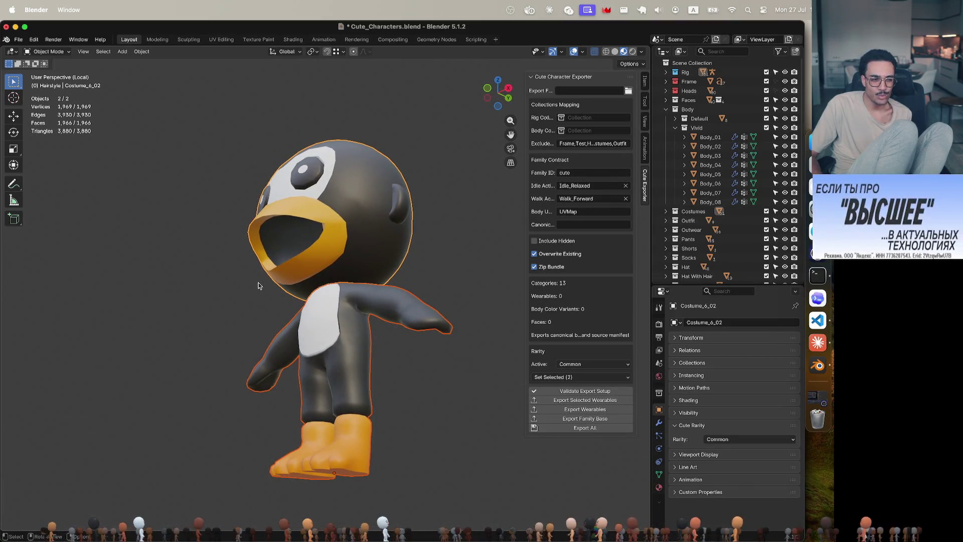
key(slash)
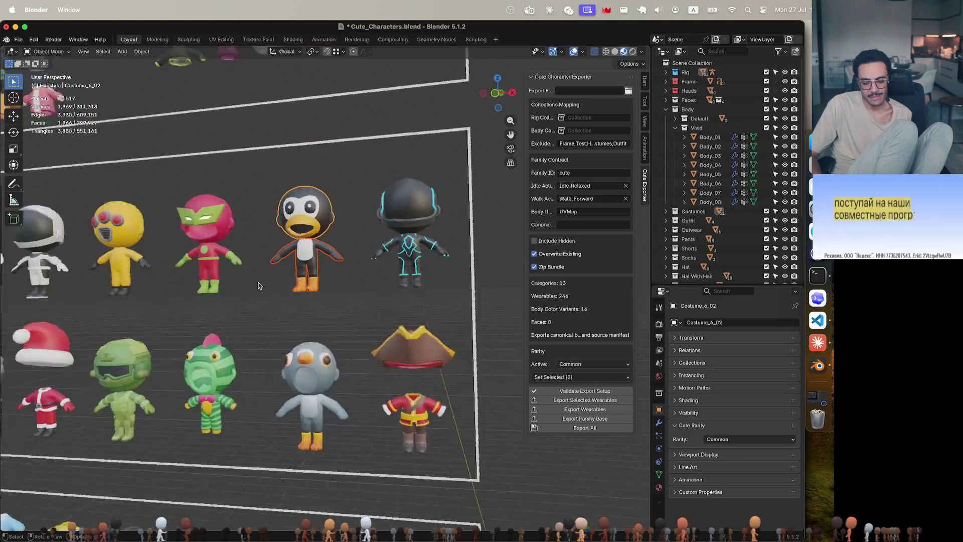
shift+scroll(355, 315, left, 5)
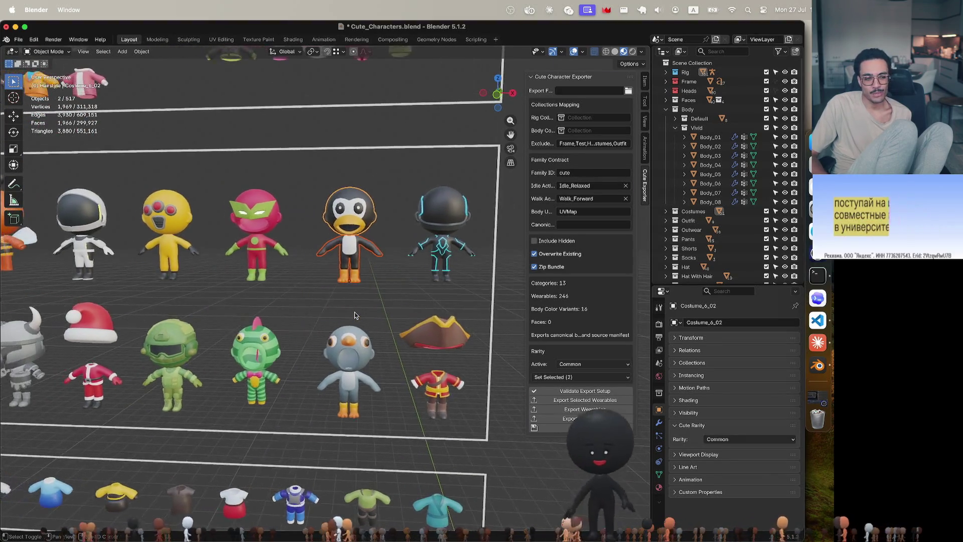
shift+scroll(356, 315, left, 3)
shift+scroll(355, 315, left, 2)
ctrl+scroll(356, 315, left, 3)
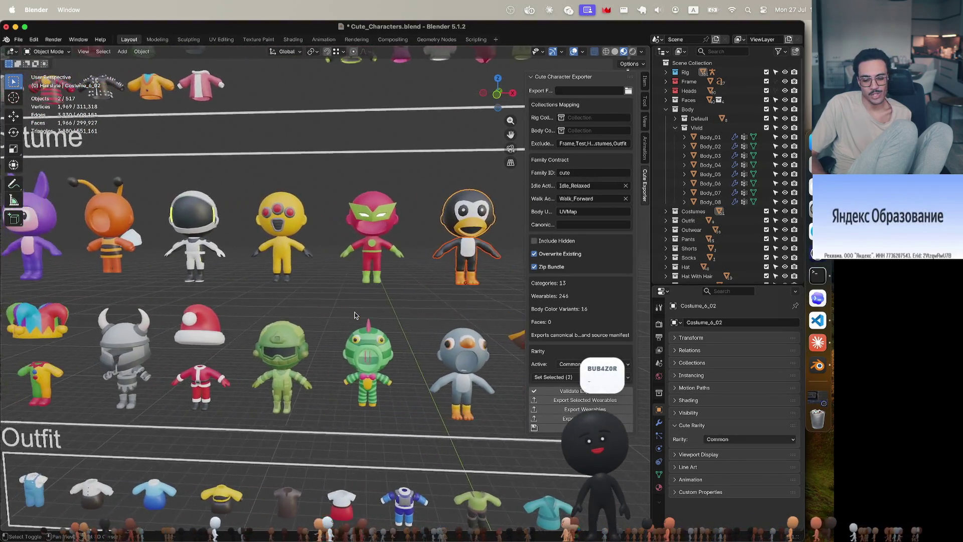
ctrl+scroll(356, 316, left, 3)
ctrl+scroll(355, 315, left, 3)
ctrl+scroll(355, 315, left, 1)
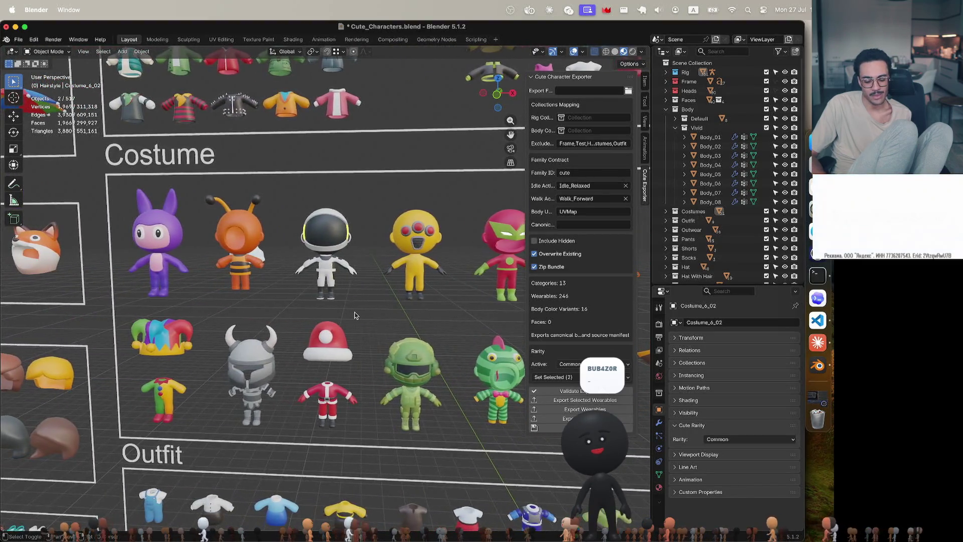
ctrl+scroll(355, 315, right, 1)
ctrl+scroll(355, 315, right, 3)
ctrl+scroll(355, 315, right, 2)
Step: Box-select the cyan-lined helmet character, frame it alone in Local View, then show the whole sheet again
drag(467, 212, 362, 326)
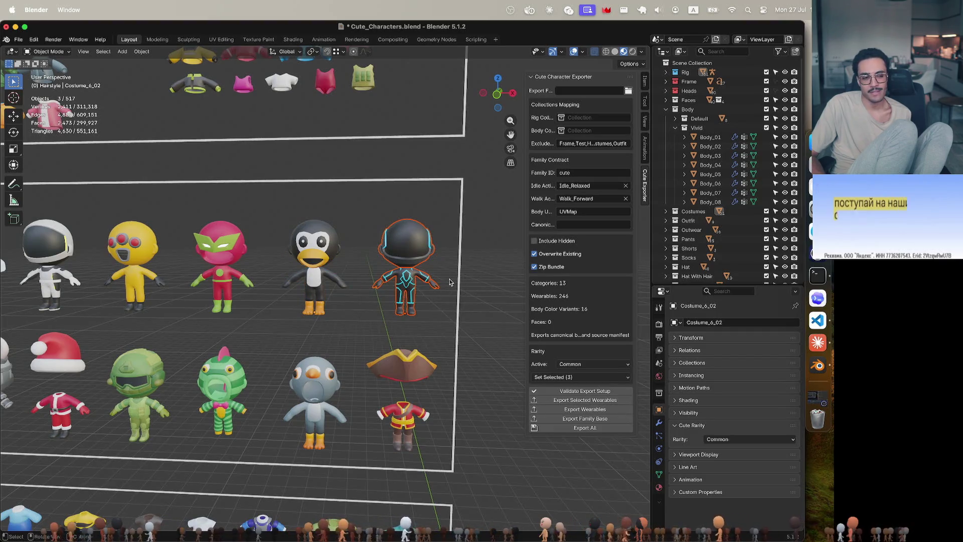
key(KP_Divide)
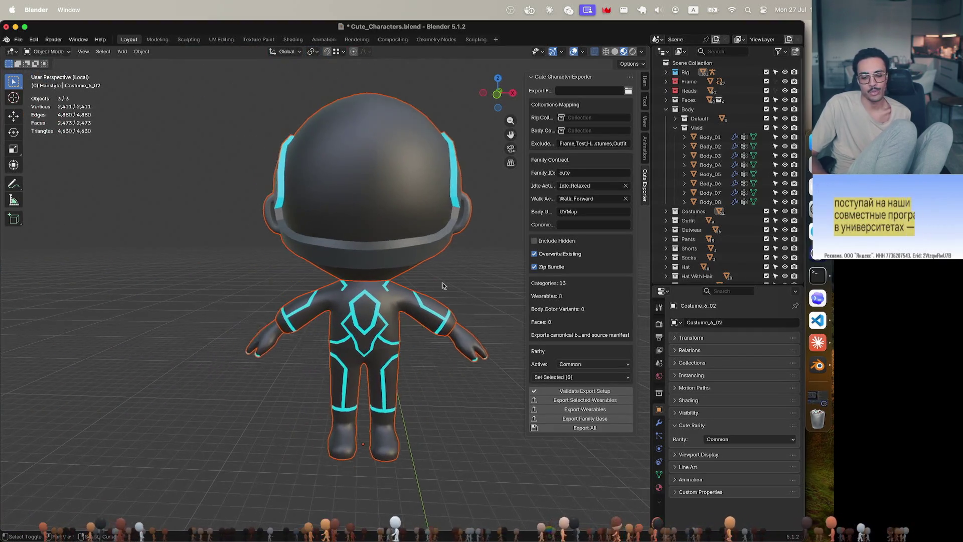
key(KP_Decimal)
scroll(443, 286, up, 2)
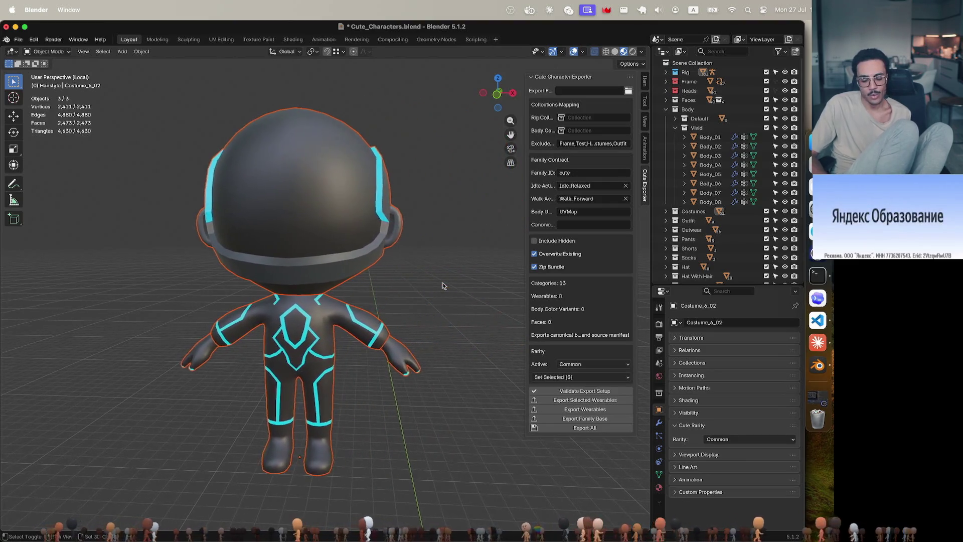
key(KP_Divide)
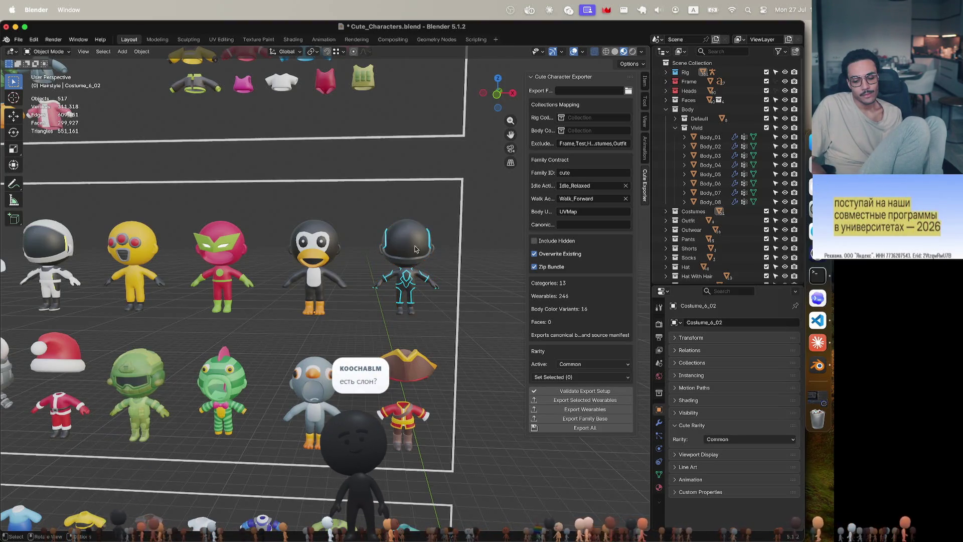
Step: Make the cyan-lined helmet character active and box-select all parts of Costume_7_02
click(398, 224)
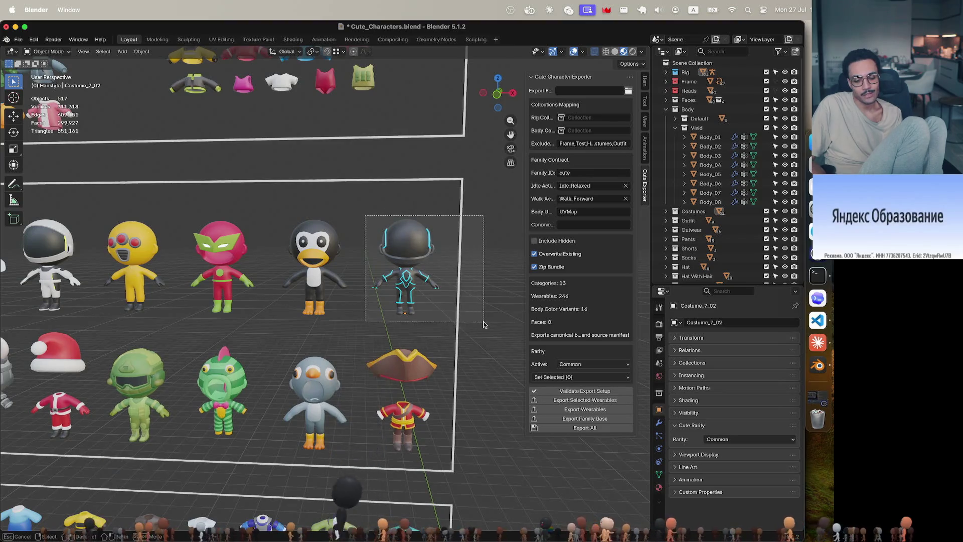
drag(365, 214, 482, 322)
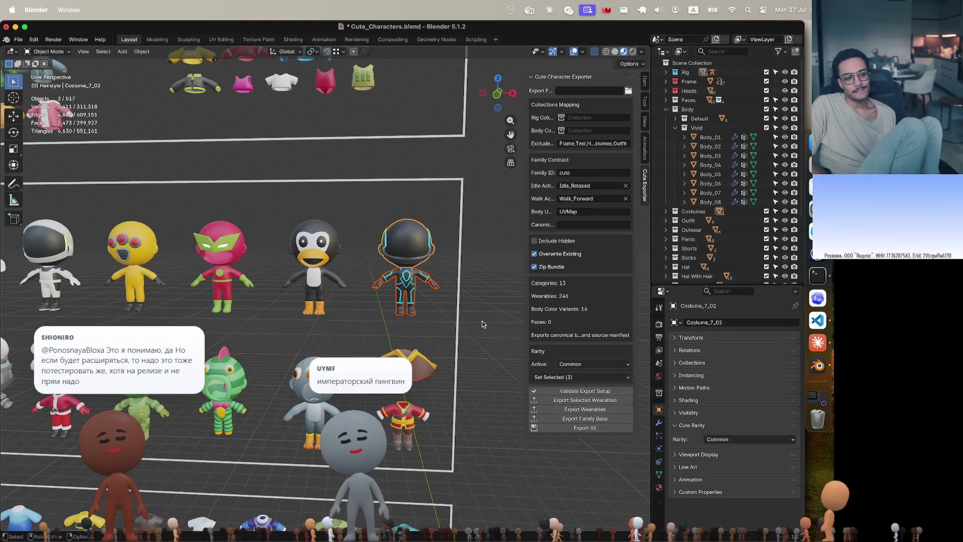
Step: Deselect everything, briefly reselect the cyan-lined character, then leave nothing picked on the sheet
click(482, 324)
drag(358, 215, 477, 333)
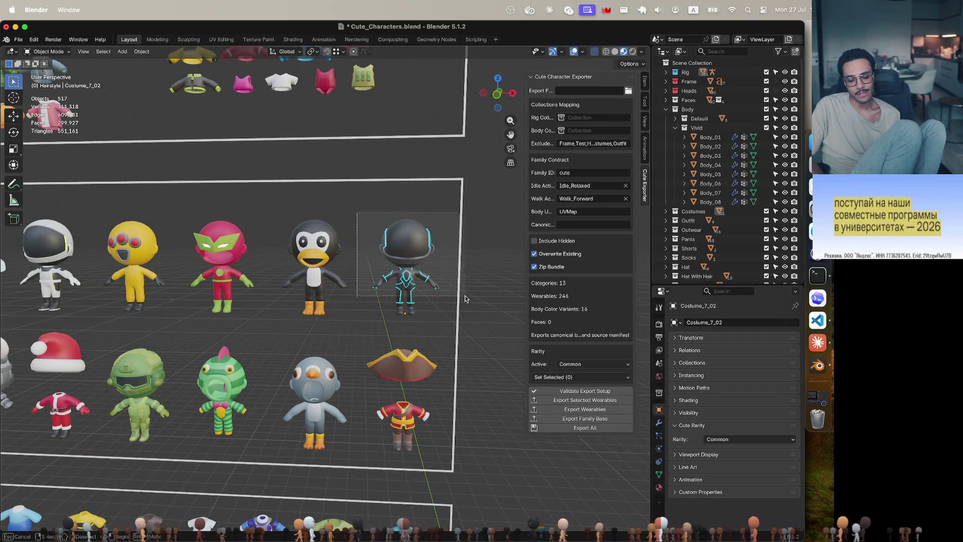
click(461, 327)
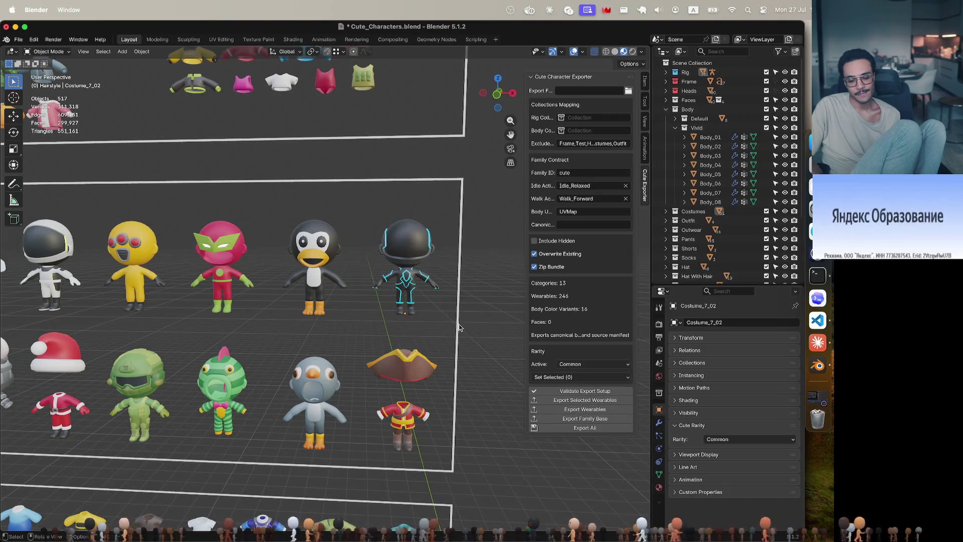
scroll(458, 327, left, 3)
scroll(458, 327, left, 5)
scroll(458, 327, left, 5)
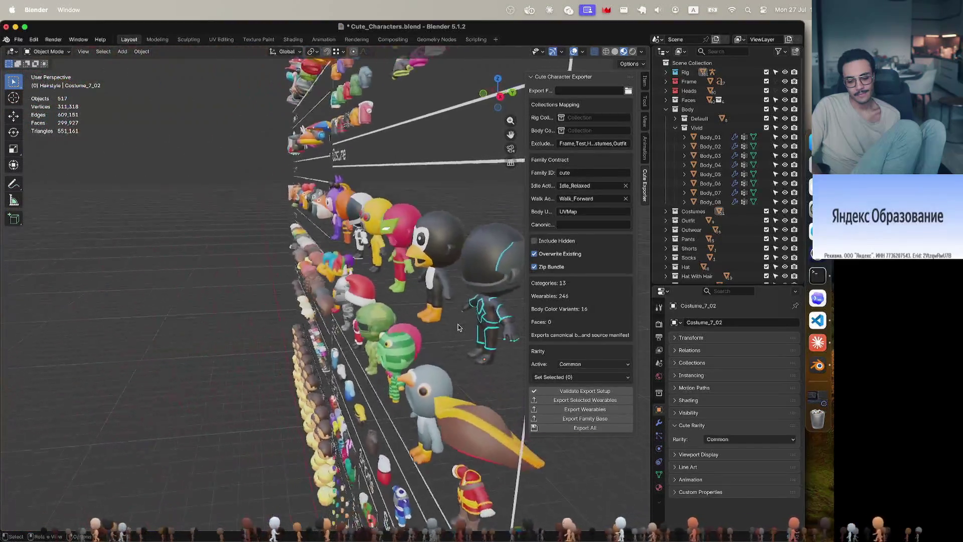
scroll(458, 328, left, 3)
scroll(458, 328, right, 5)
scroll(457, 328, right, 5)
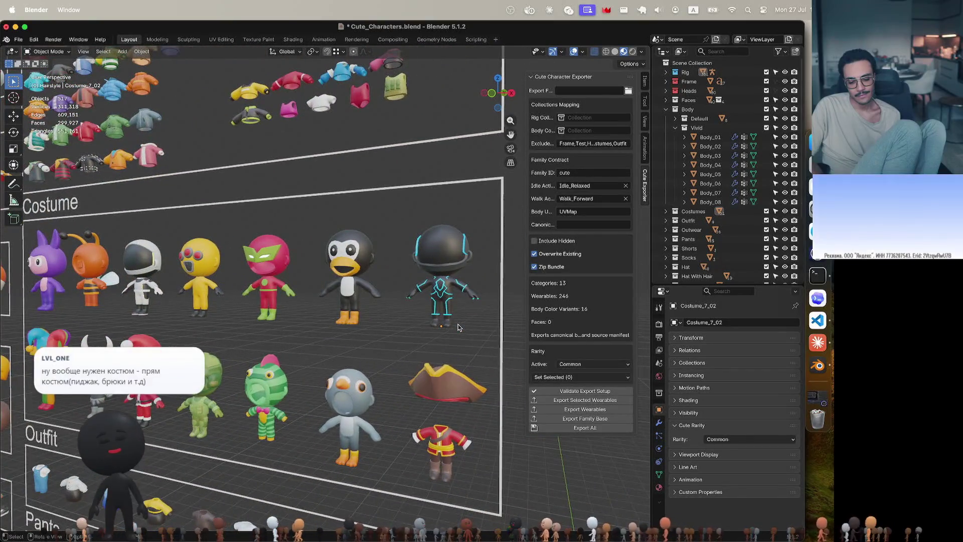
scroll(458, 328, right, 5)
scroll(458, 327, right, 5)
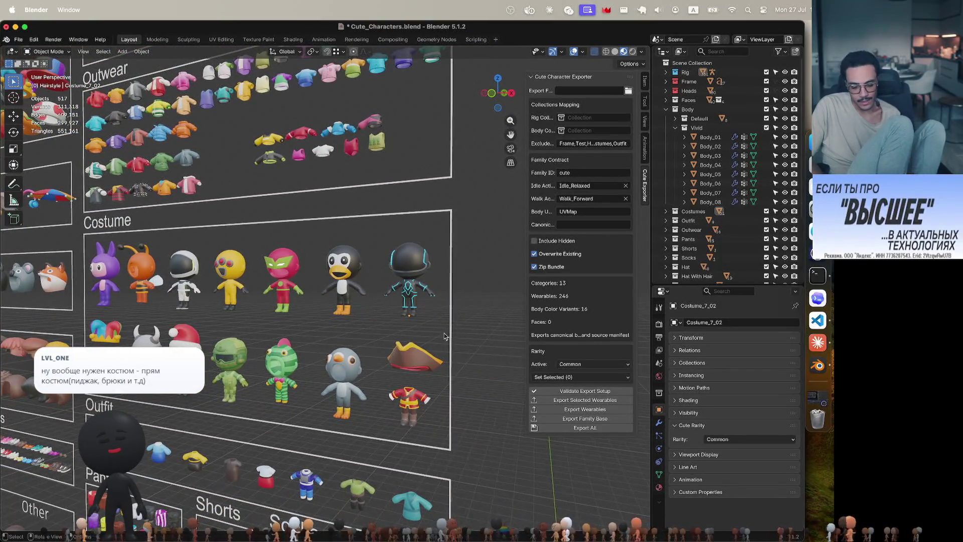
scroll(448, 334, down, 3)
scroll(444, 336, down, 5)
scroll(442, 337, down, 5)
scroll(442, 337, up, 2)
scroll(440, 336, up, 3)
scroll(437, 332, up, 3)
scroll(434, 330, up, 3)
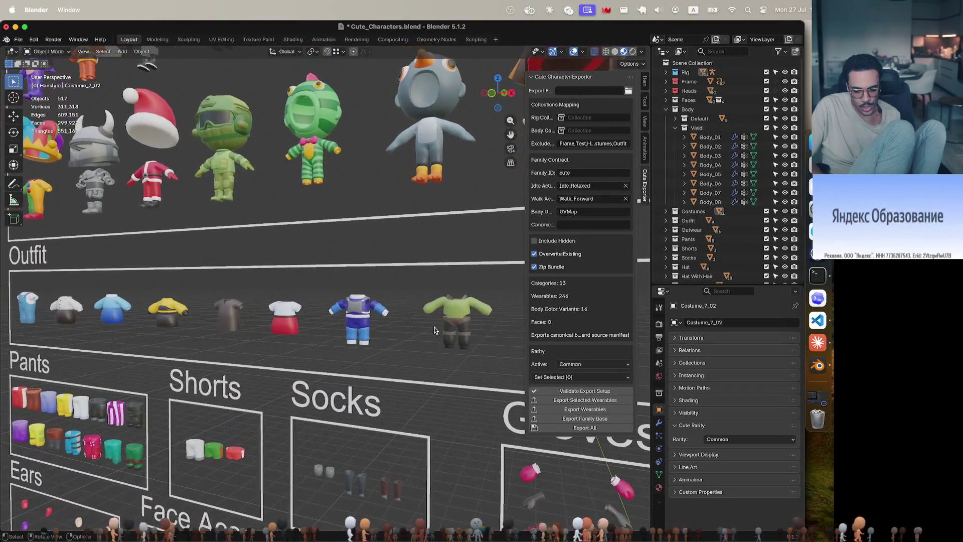
shift+scroll(422, 330, left, 3)
shift+scroll(407, 333, left, 5)
shift+scroll(382, 338, left, 5)
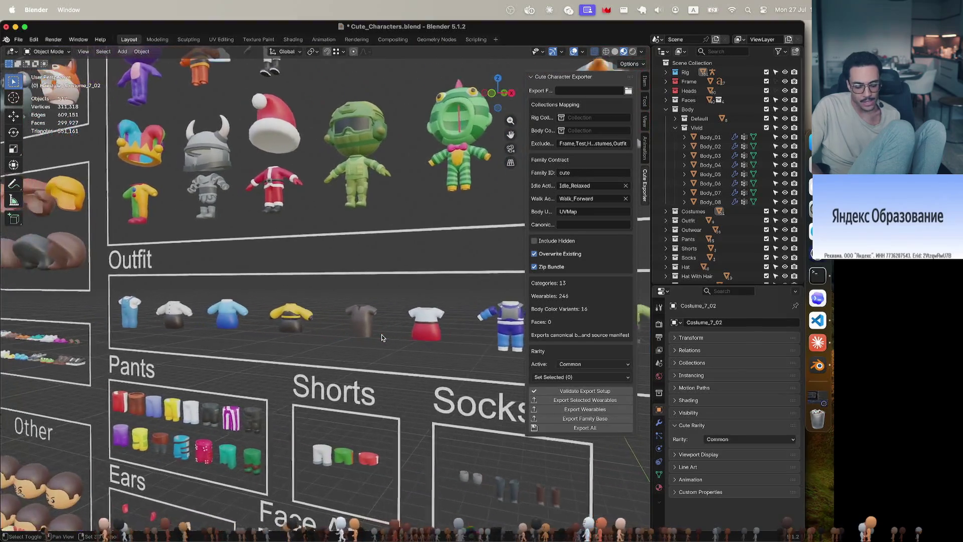
shift+scroll(382, 339, left, 4)
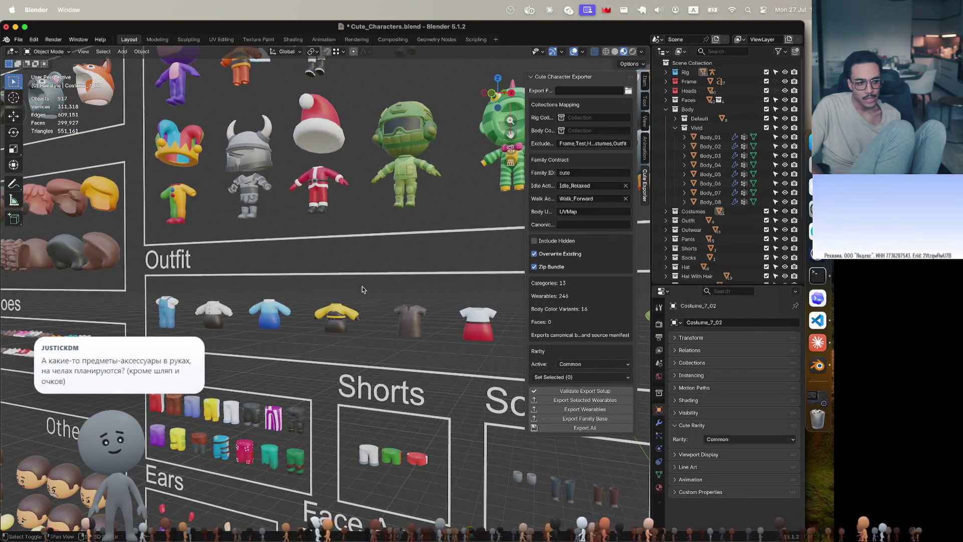
shift+scroll(362, 289, up, 5)
shift+scroll(362, 227, up, 2)
shift+scroll(362, 188, up, 2)
shift+scroll(363, 160, up, 2)
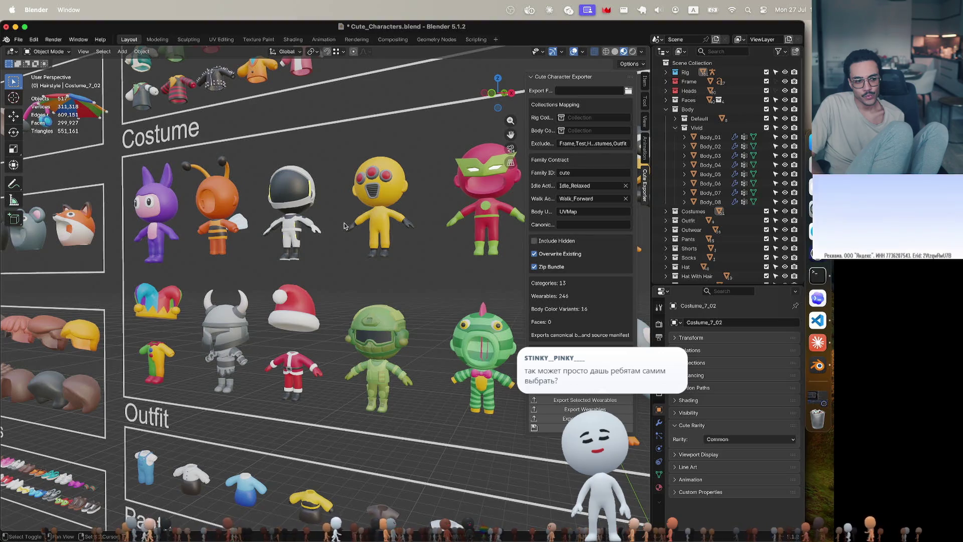
shift+scroll(343, 225, right, 3)
shift+scroll(344, 225, right, 3)
shift+scroll(344, 224, right, 3)
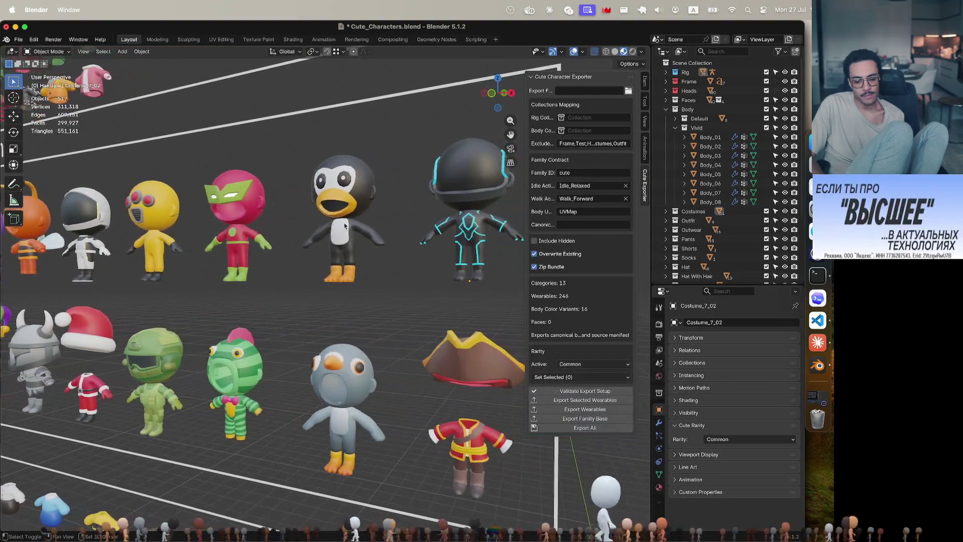
scroll(344, 226, down, 2)
scroll(344, 225, down, 2)
scroll(344, 226, down, 2)
scroll(344, 225, left, 3)
scroll(344, 225, left, 3)
scroll(344, 225, left, 3)
scroll(344, 225, left, 3)
scroll(344, 225, right, 3)
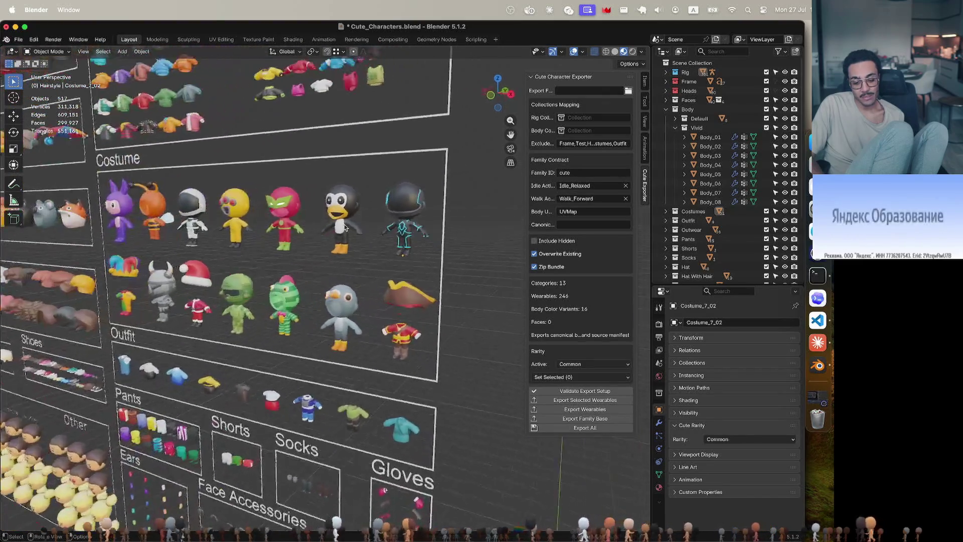
scroll(344, 225, right, 3)
scroll(345, 225, up, 2)
scroll(344, 224, up, 1)
scroll(344, 225, down, 2)
shift+scroll(344, 225, left, 2)
shift+scroll(344, 225, left, 2)
scroll(344, 227, up, 2)
scroll(344, 225, down, 1)
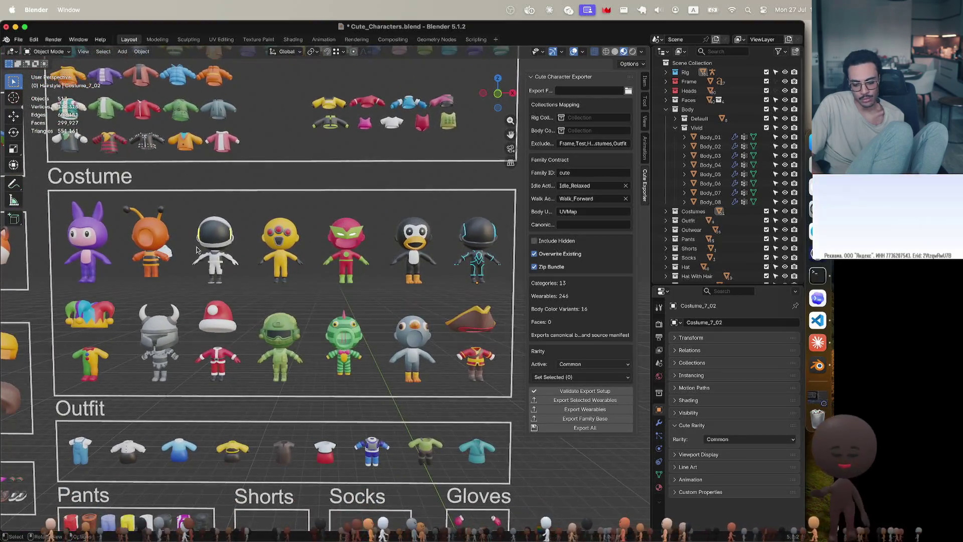